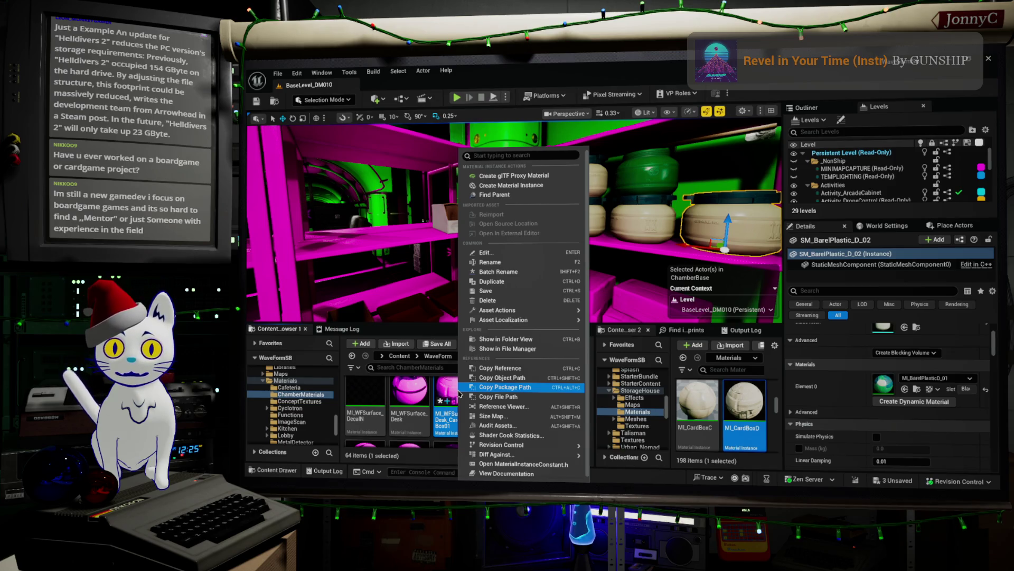
- Dismiss the cardboard box material instance's asset actions menu without choosing anything
left_click(455, 391)
- Duplicate the MI_WFSurface_Desk_CardboardBox01 material instance from its context menu
right_click(467, 379)
left_click(515, 281)
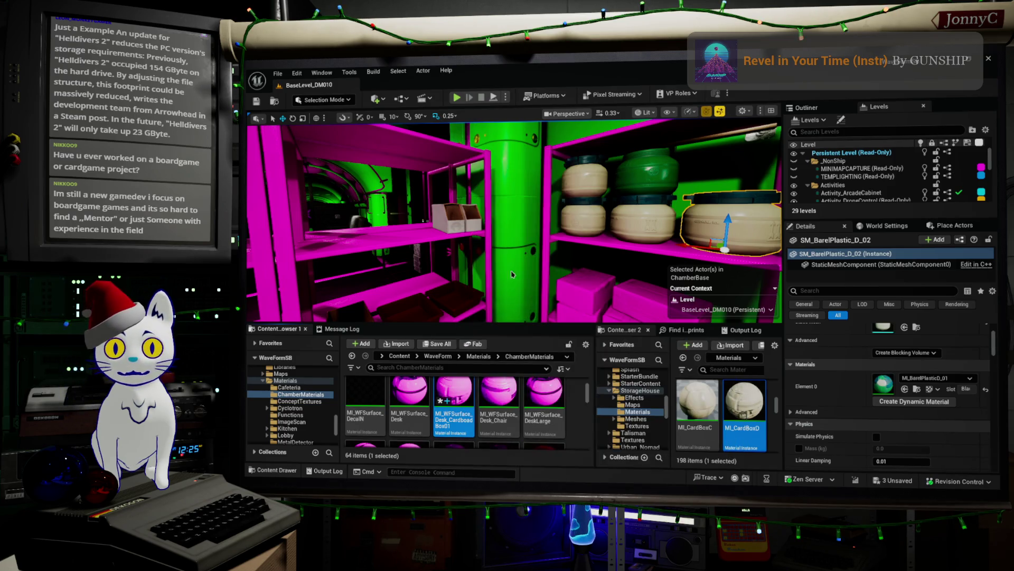
right_click(463, 382)
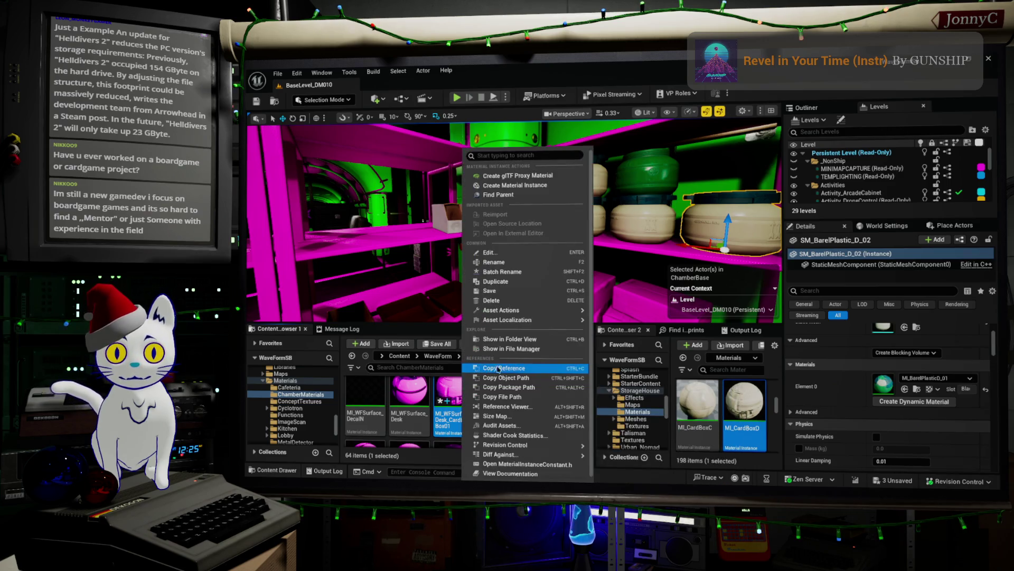
left_click(534, 281)
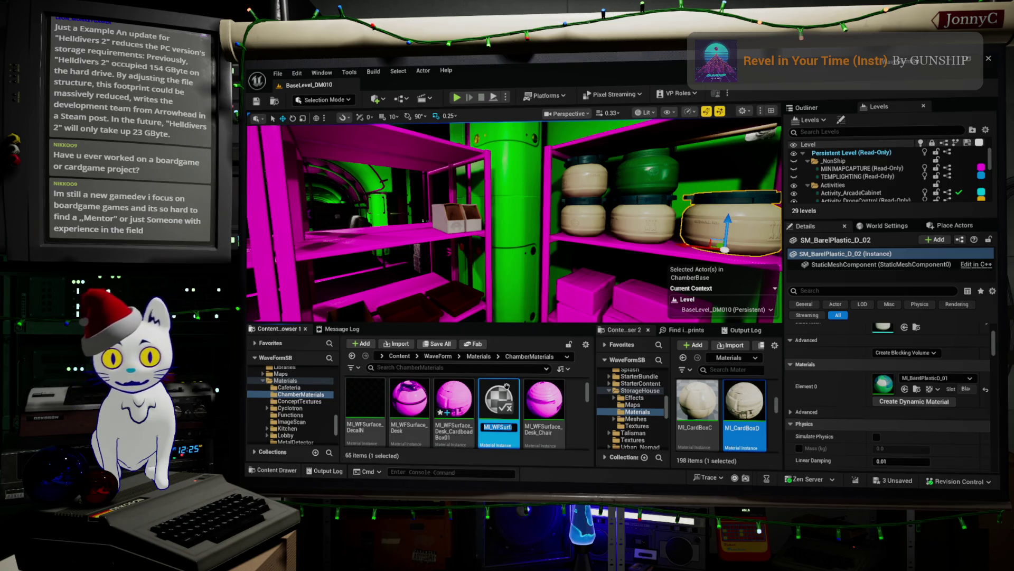
- Edit the copy's name, typing Contain and Plastic, so it reads MI_WFSurface_PlasticContainer
left_click(500, 426)
key("Right")
key("Right")
key("Right")
key("shift+Left")
key("shift+Left")
key("shift+Left")
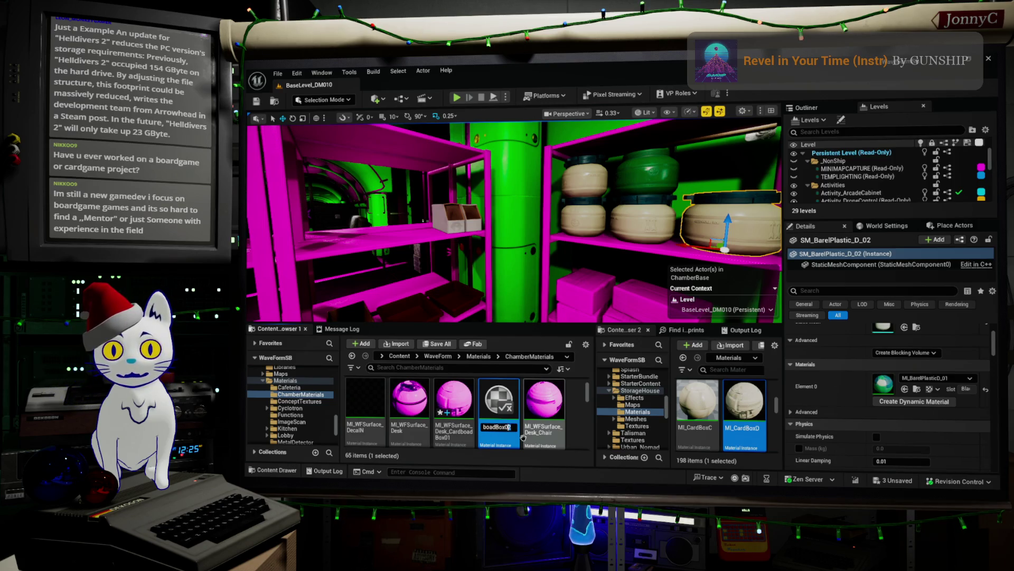
key("shift+Left")
key("shift+Left")
key("shift+Left")
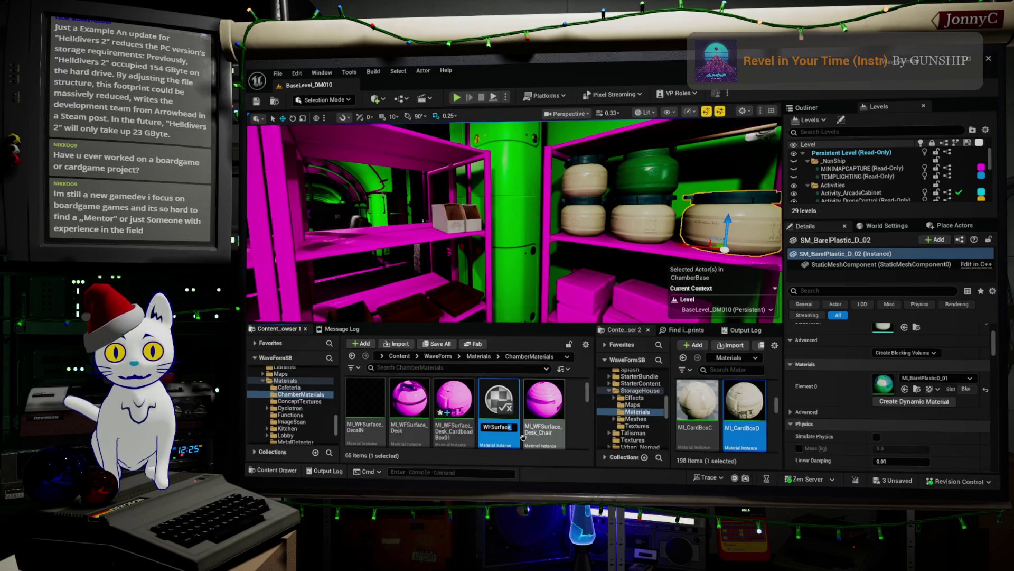
key("Right")
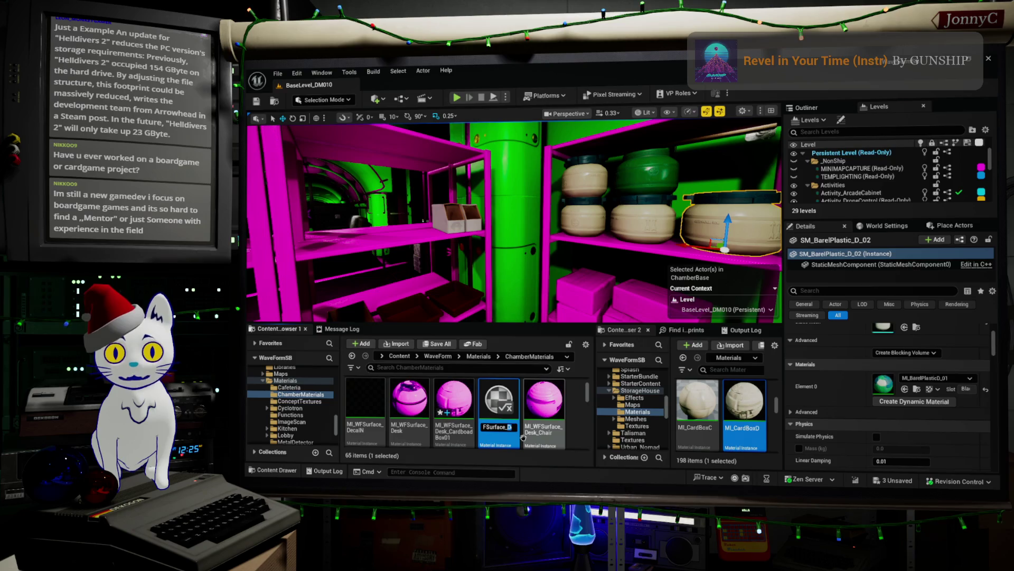
type("Contain")
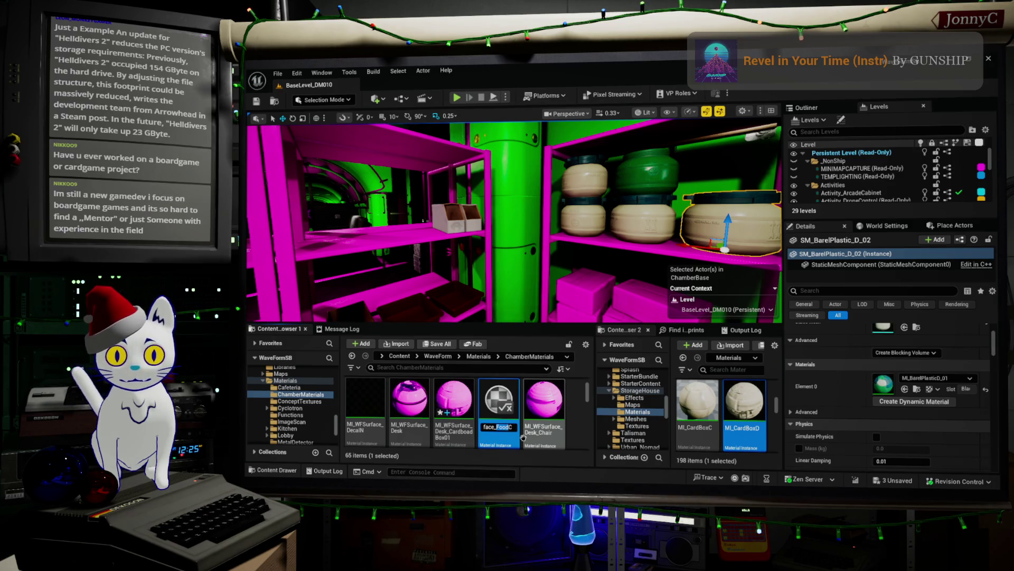
type("Plastic")
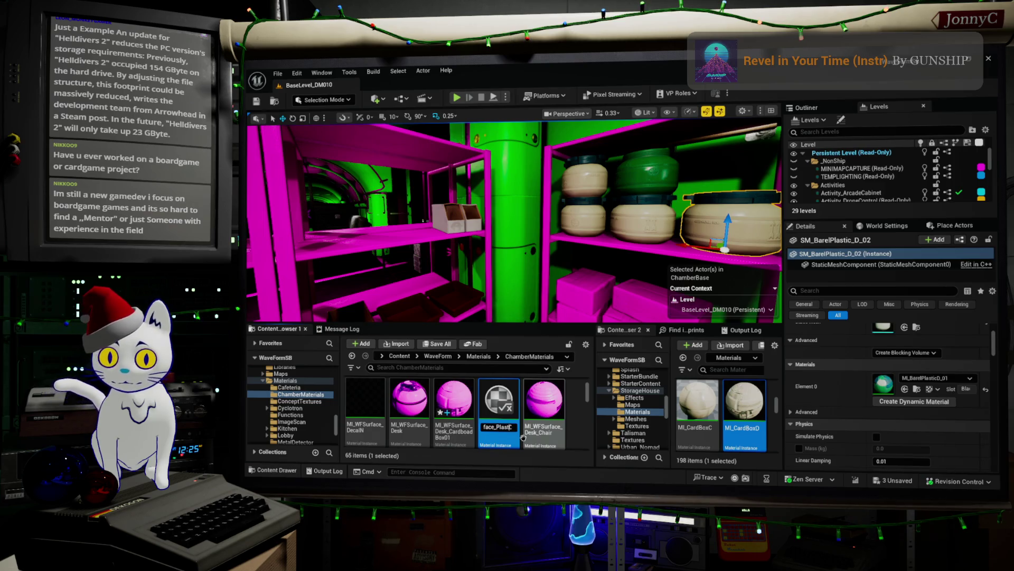
key("Return")
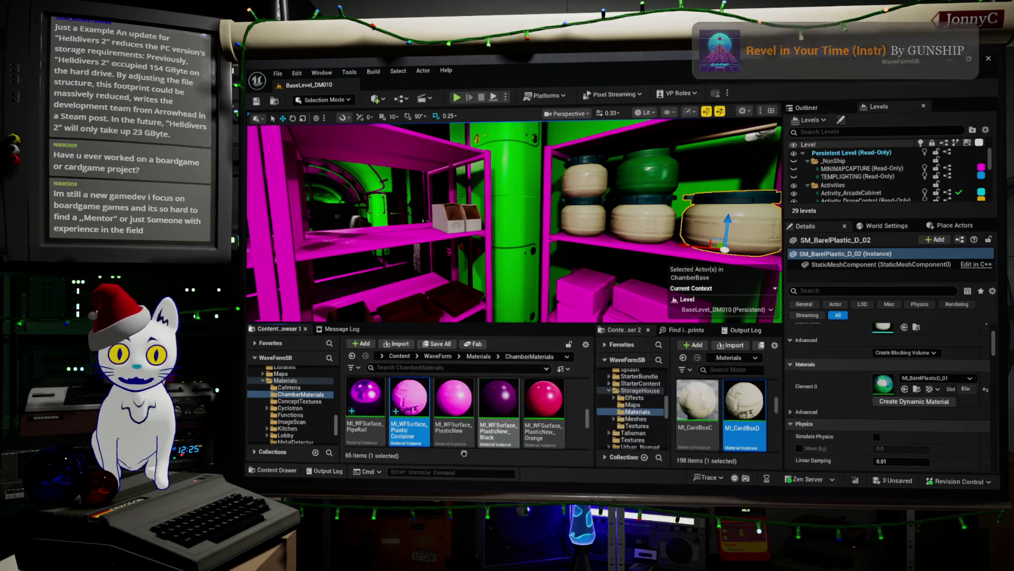
- Rename MI_WFSurface_Desk_CardboardBox01 so its name no longer contains Desk_
scroll(546, 400, "down", 5)
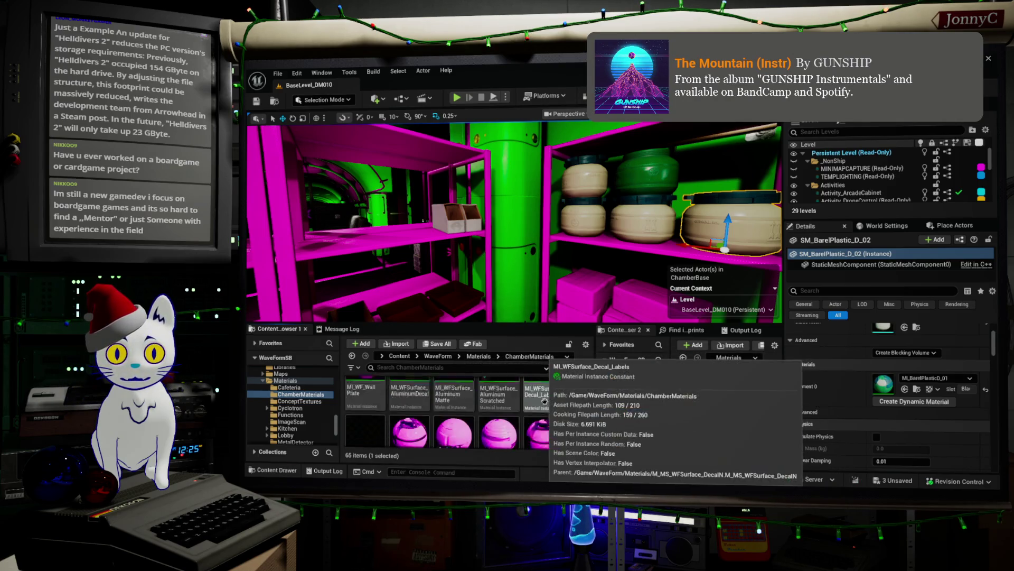
scroll(478, 405, "up", 1)
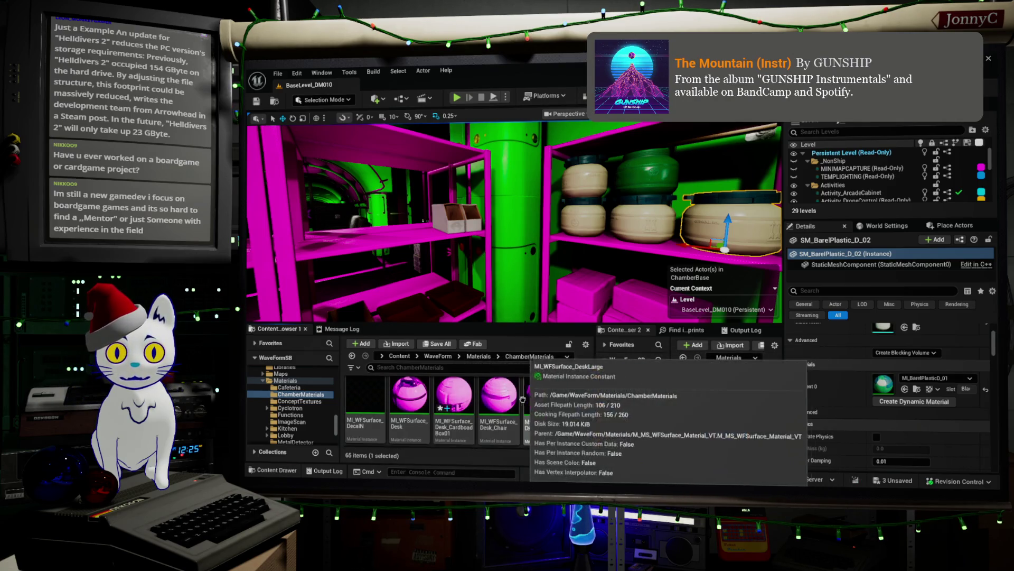
left_click(452, 421)
left_click(453, 421)
left_click(453, 421)
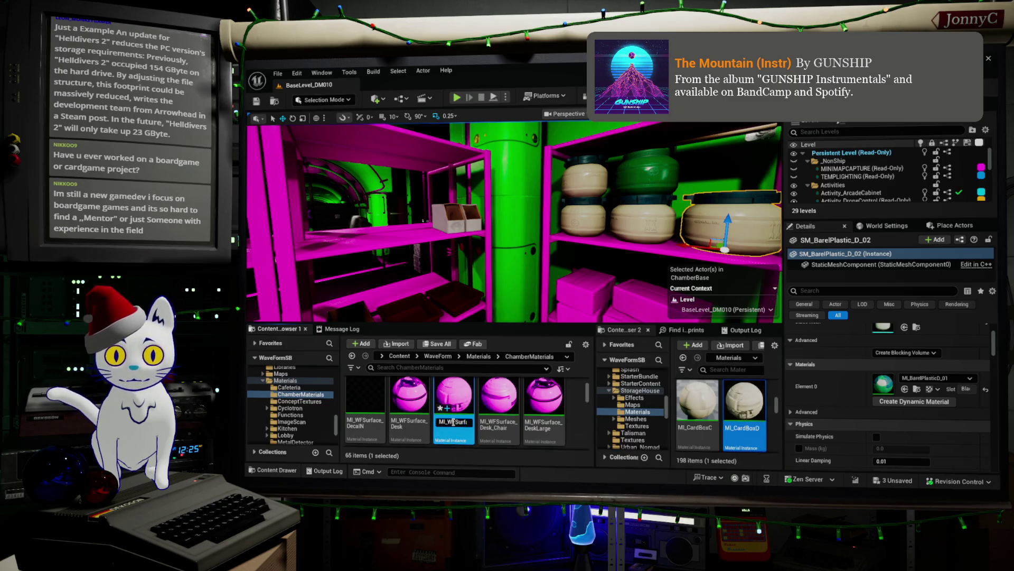
key("Right")
key("Right")
key("Right")
key("shift+Right")
key("shift+Right")
key("shift+Right")
type("Cardb")
key("Return")
- Scroll through ChamberMaterials and select the MI_WFSurface_PlasticContainer material instance
scroll(529, 404, "down", 3)
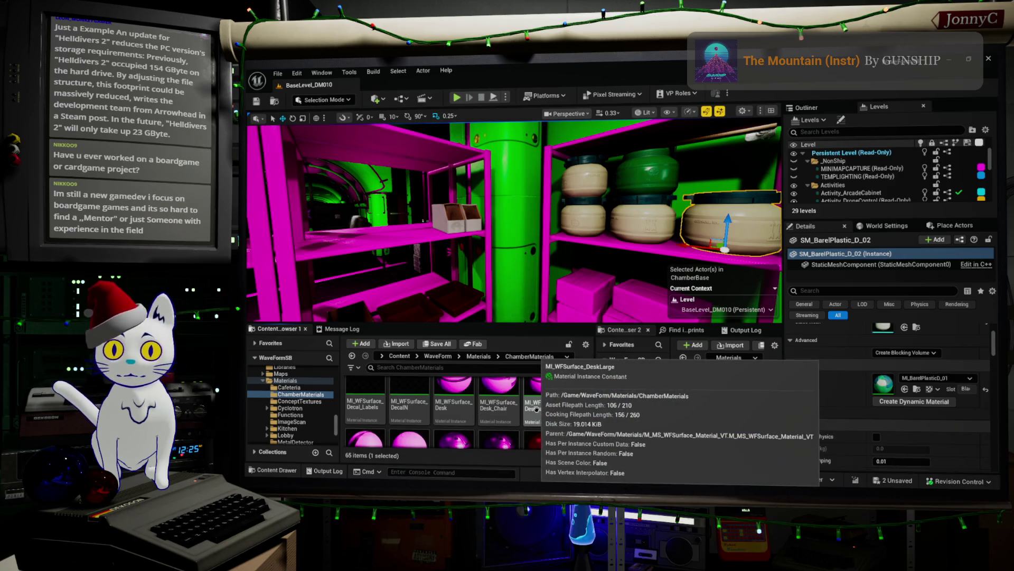
scroll(535, 410, "down", 5)
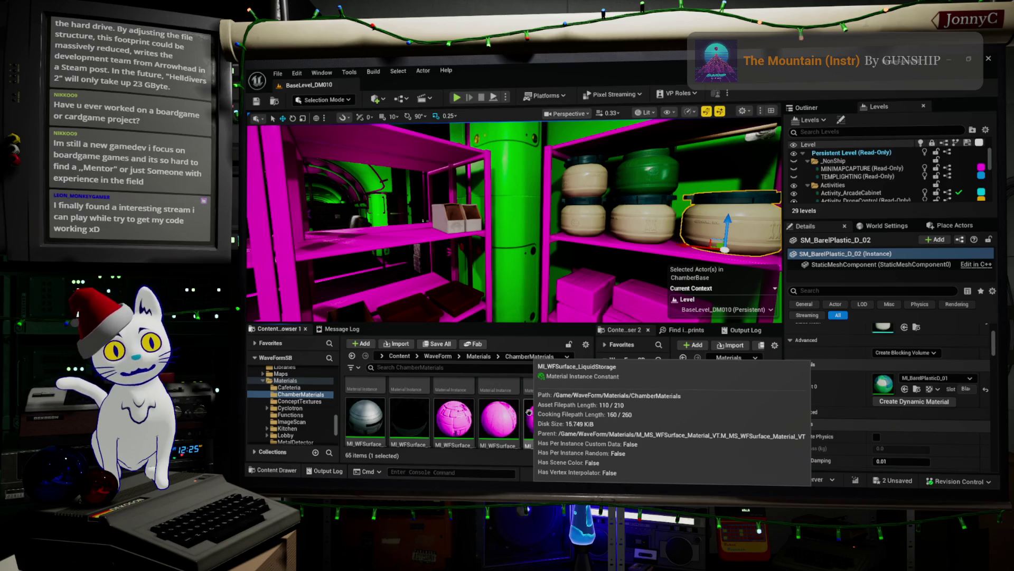
scroll(529, 411, "down", 1)
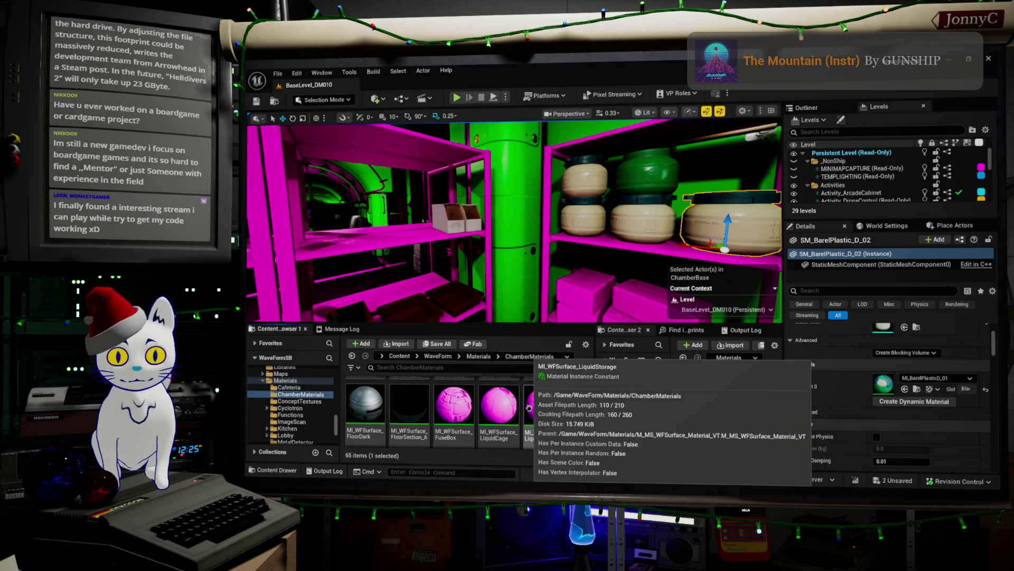
scroll(529, 408, "down", 3)
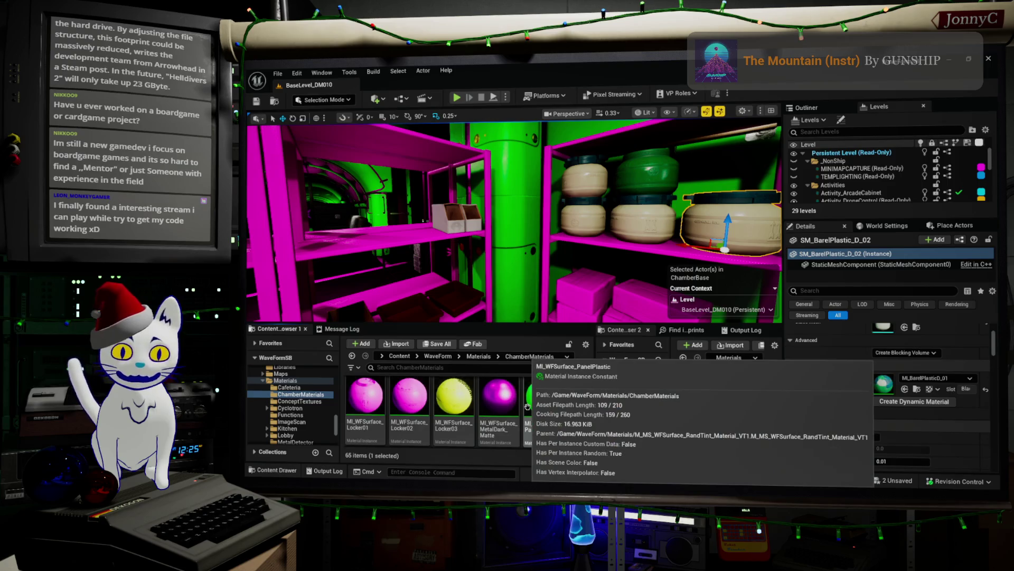
scroll(521, 408, "down", 3)
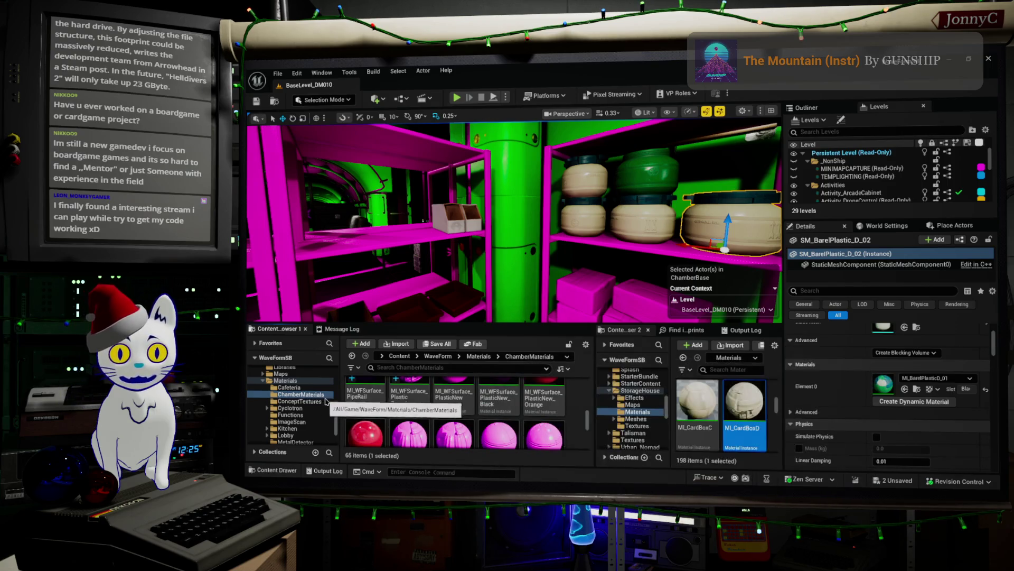
scroll(404, 402, "up", 1)
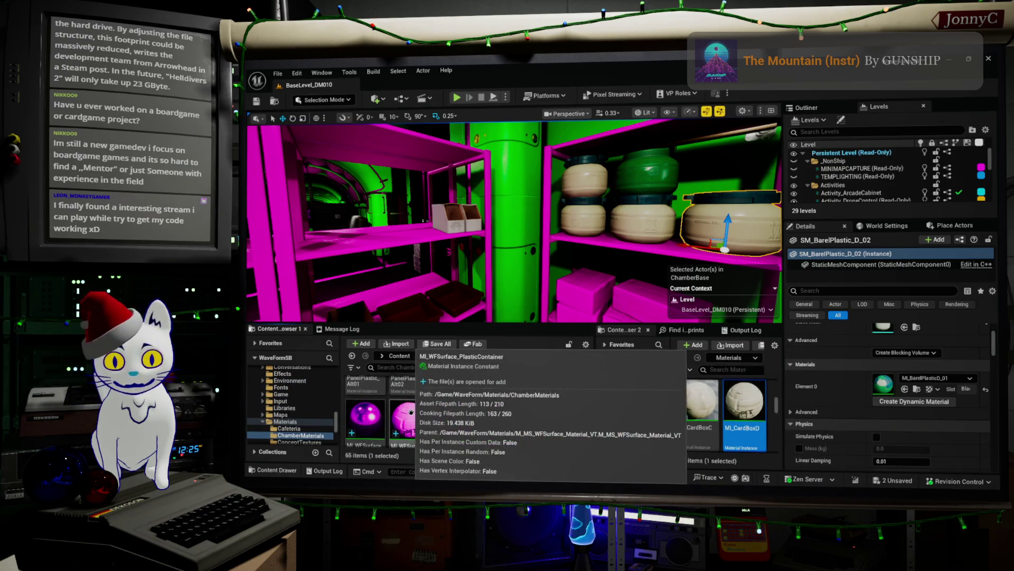
scroll(413, 409, "down", 1)
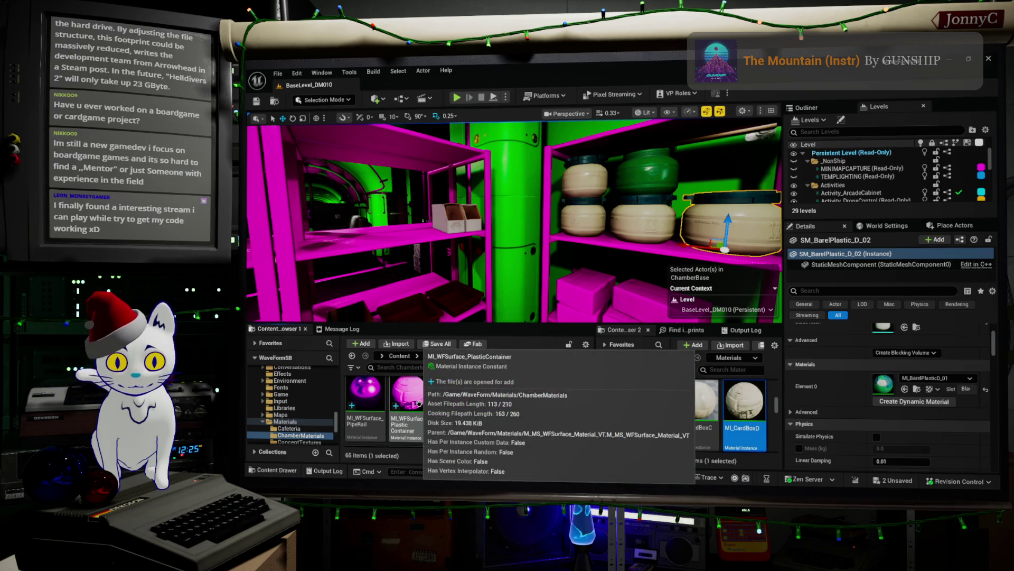
left_click(419, 403)
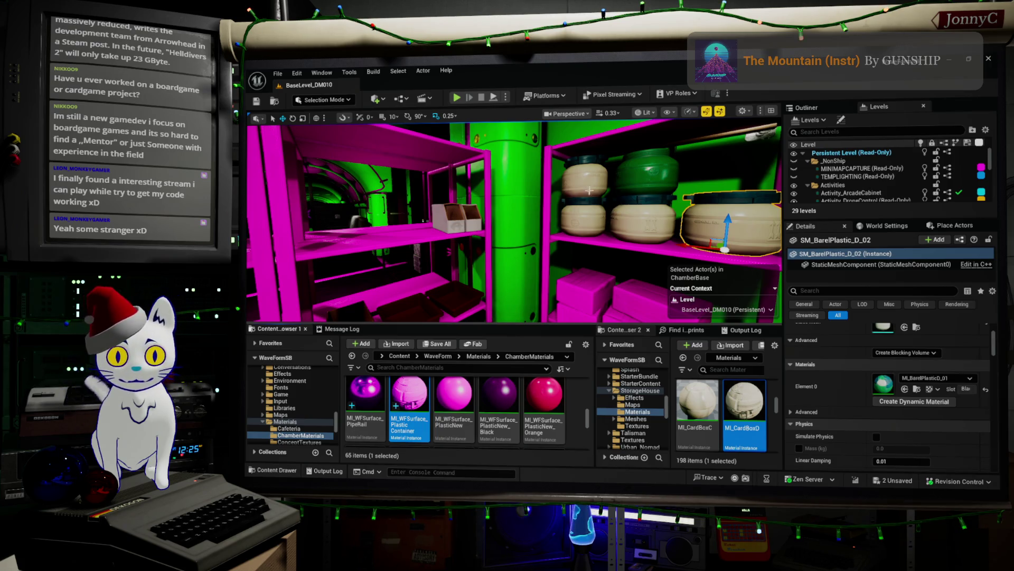
left_click_drag(617, 210, 638, 209)
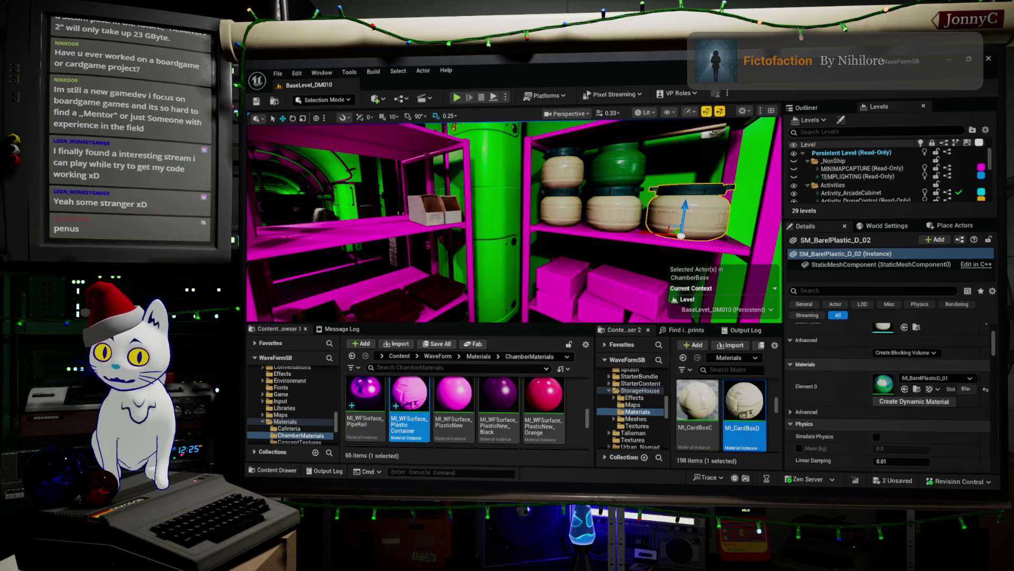
- Open MI_WFSurface_PlasticContainer in the material instance editor
double_click(410, 397)
mouse_move(814, 354)
left_mouse_down()
mouse_move(460, 127)
mouse_move(497, 159)
left_mouse_up()
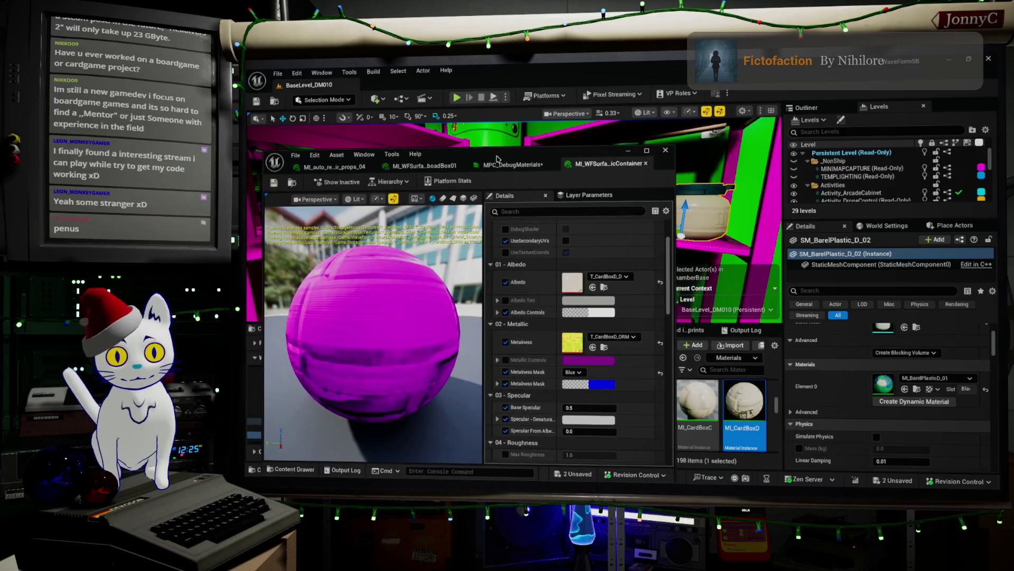
double_click(884, 384)
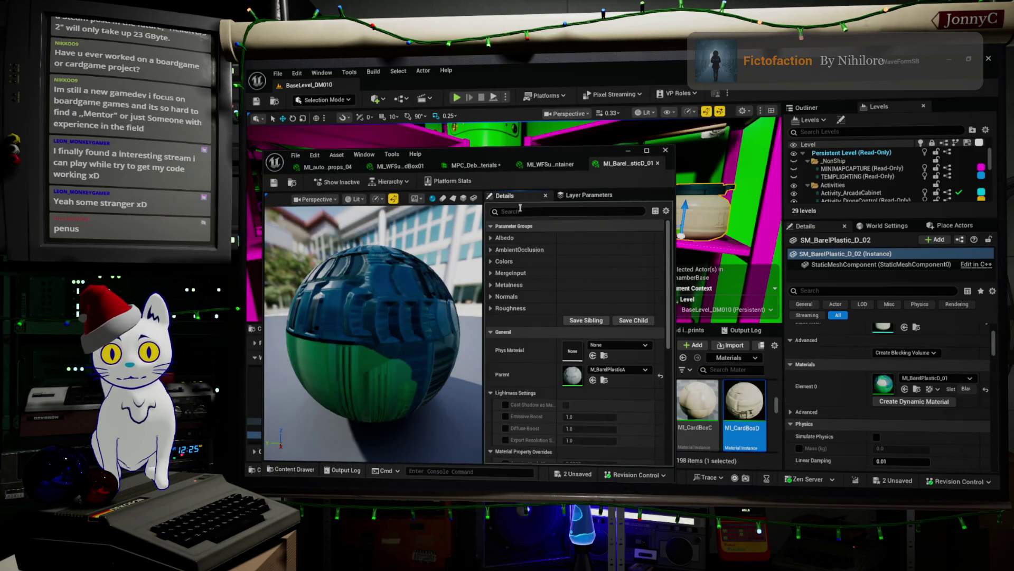
left_click(551, 167)
mouse_move(551, 167)
left_mouse_down()
mouse_move(536, 182)
mouse_move(533, 166)
mouse_move(724, 163)
left_mouse_up()
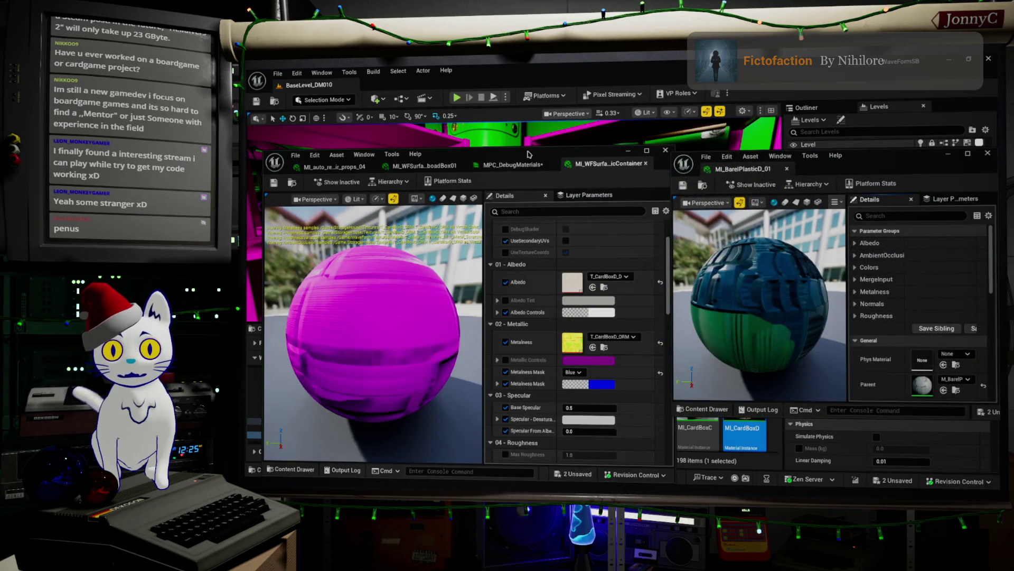
mouse_move(425, 147)
left_mouse_down()
mouse_move(391, 106)
mouse_move(361, 150)
left_mouse_up()
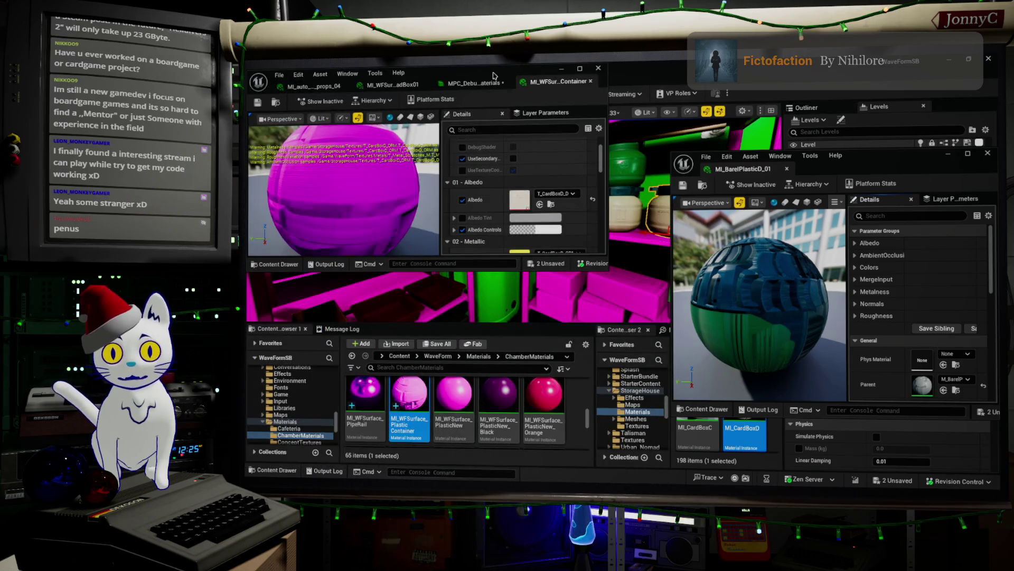
double_click(496, 75)
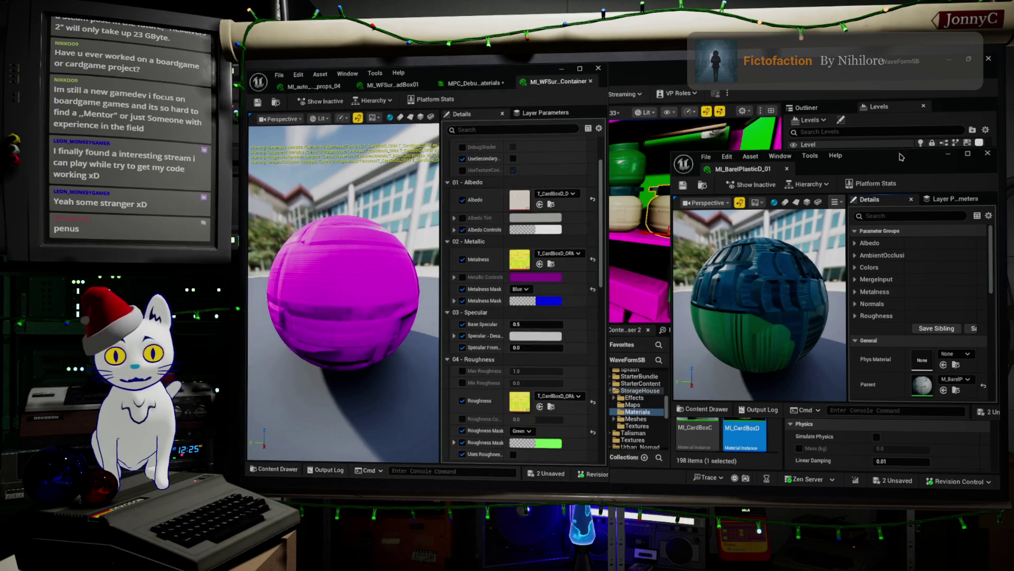
left_click_drag(901, 156, 996, 126)
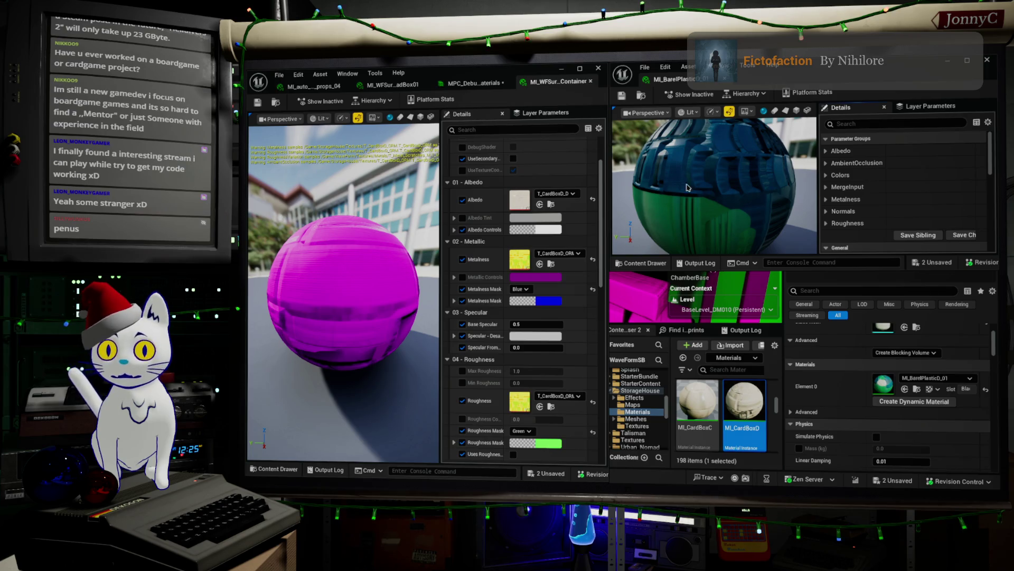
left_click(482, 80)
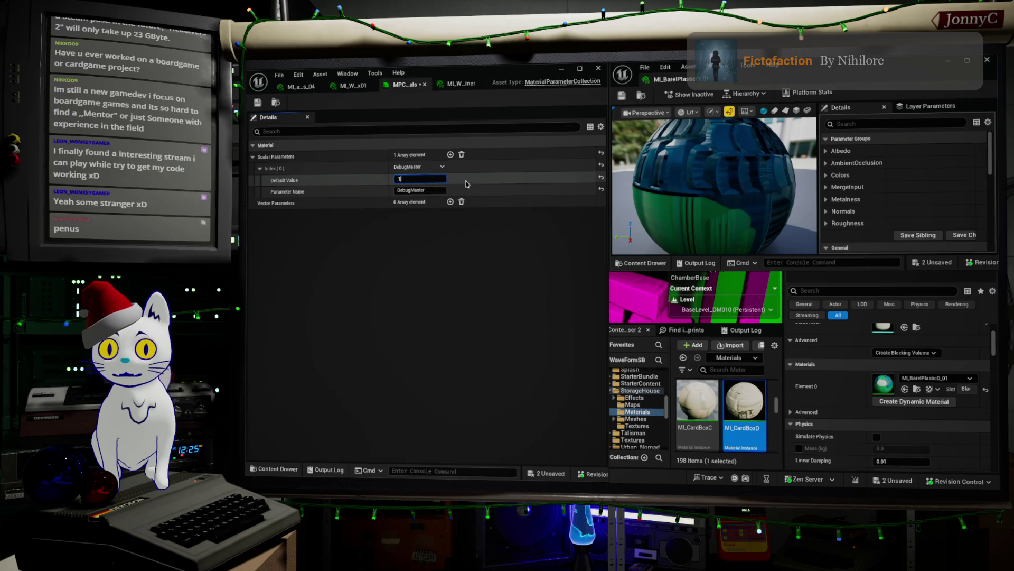
- Set DebugMaster's default value to 0.0 and close the MPC_Debug editor
key("Return")
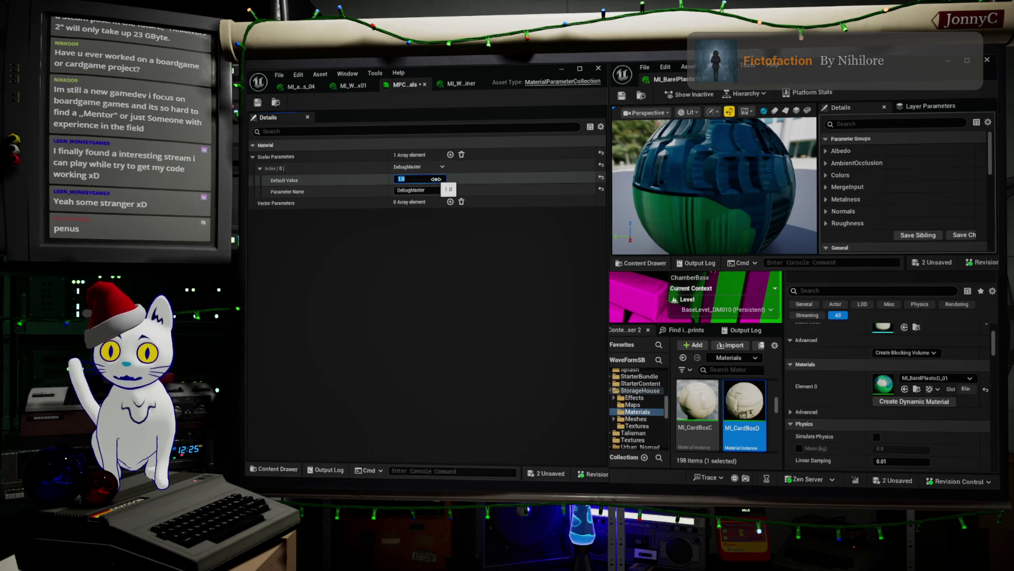
type("0")
key("Return")
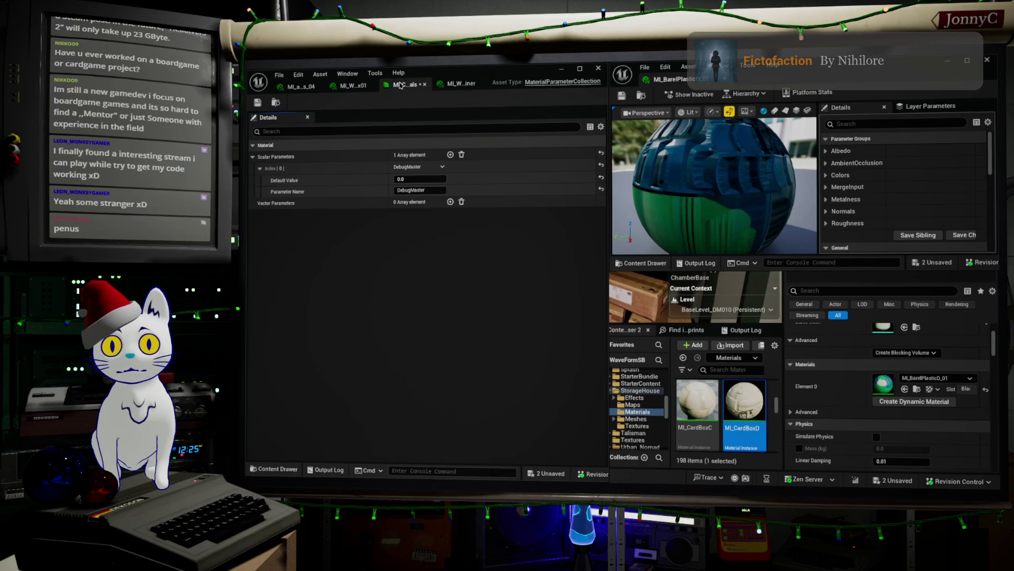
middle_click(400, 85)
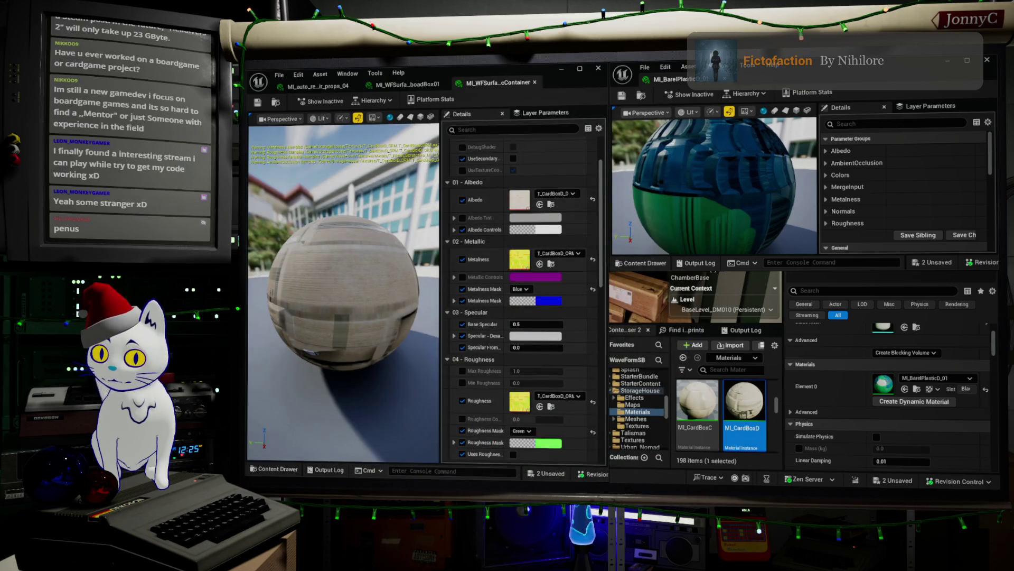
- Switch back to the container material instance and maximize the barrel instance window
left_click(418, 83)
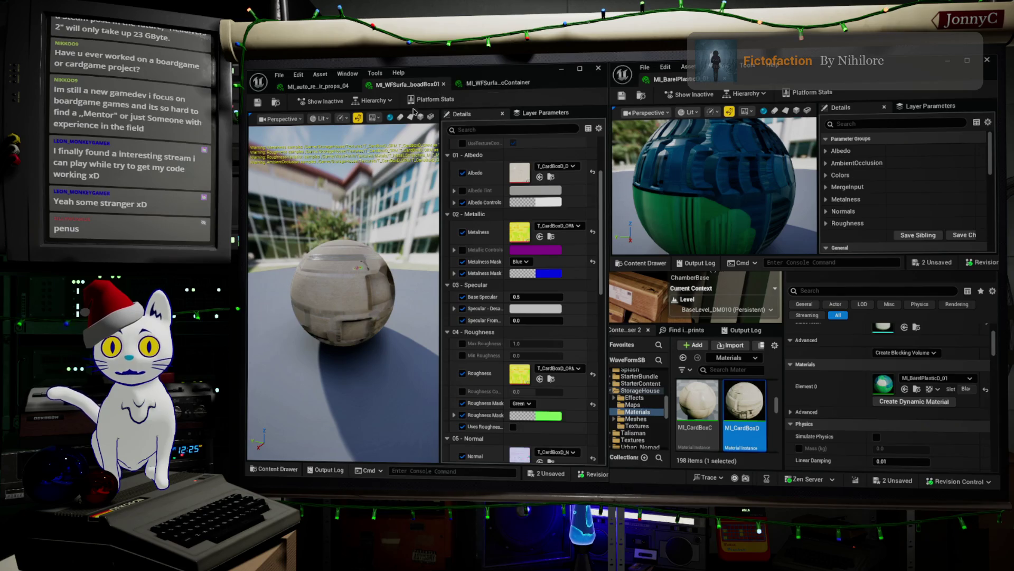
left_click(518, 82)
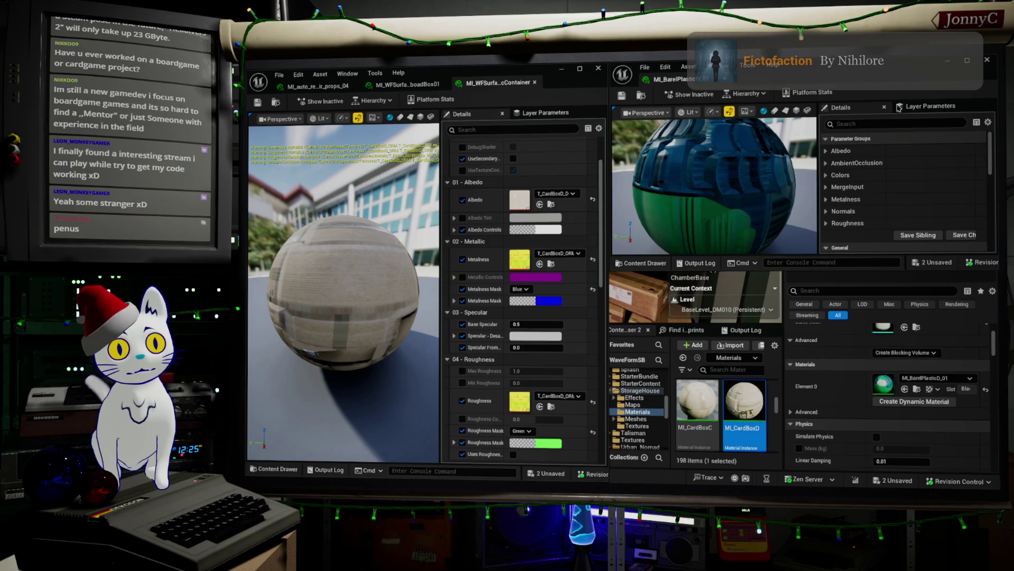
double_click(894, 68)
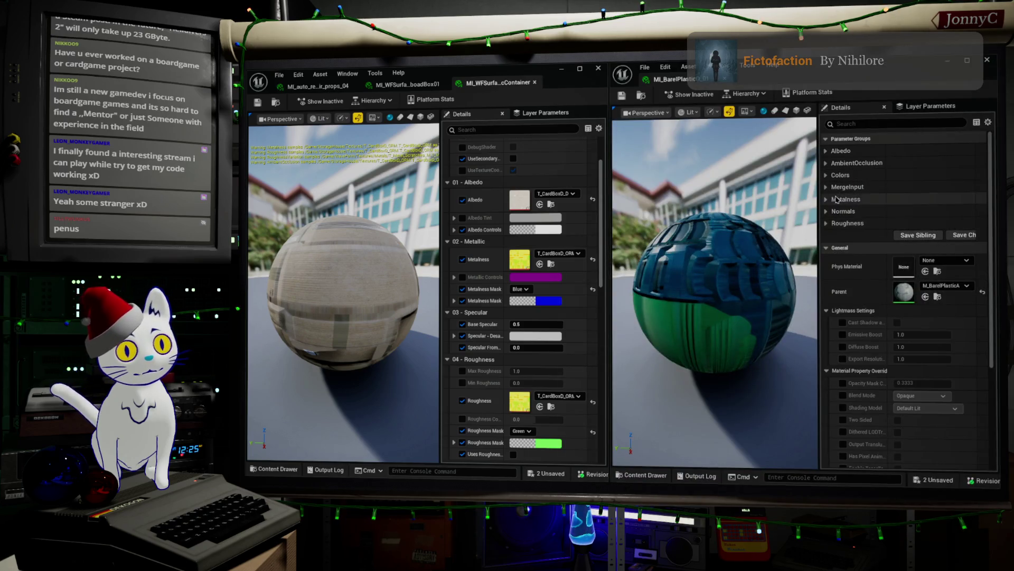
- Give the container's Albedo the barrel's T_BarelPlasticD texture and expand the barrel's Albedo, Colors, and MergeInput groups
left_click(827, 150)
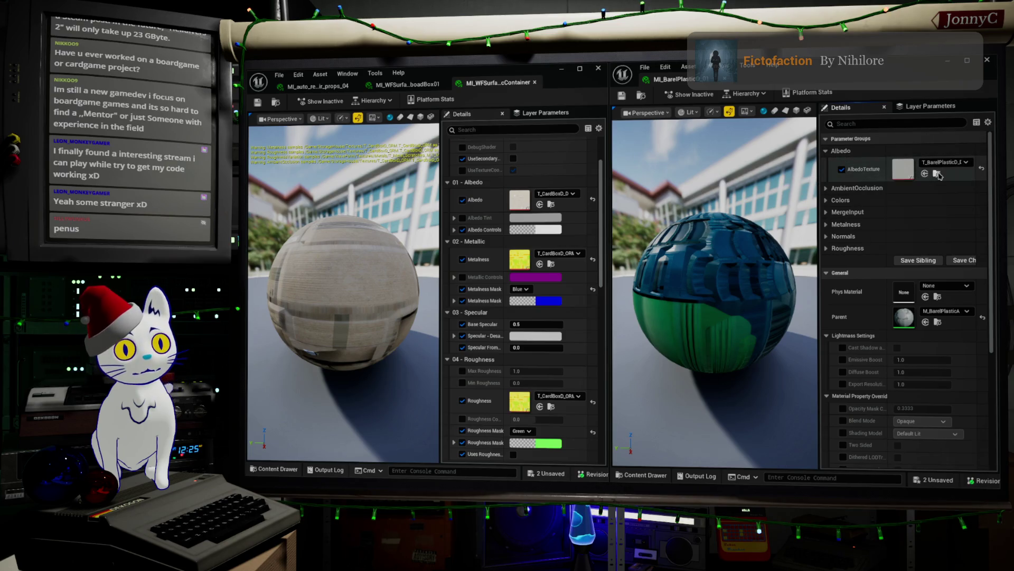
left_click(541, 205)
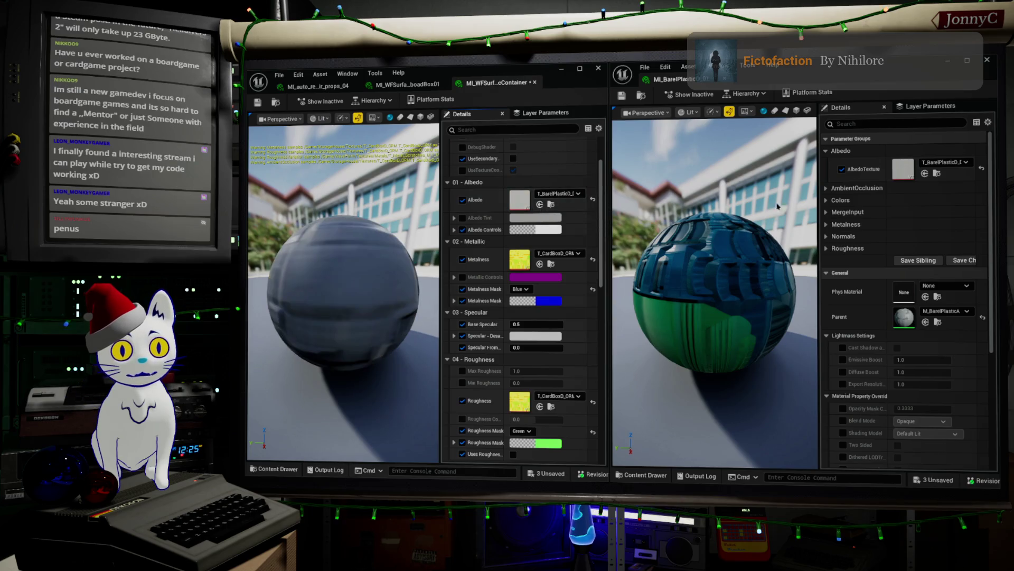
left_click(827, 200)
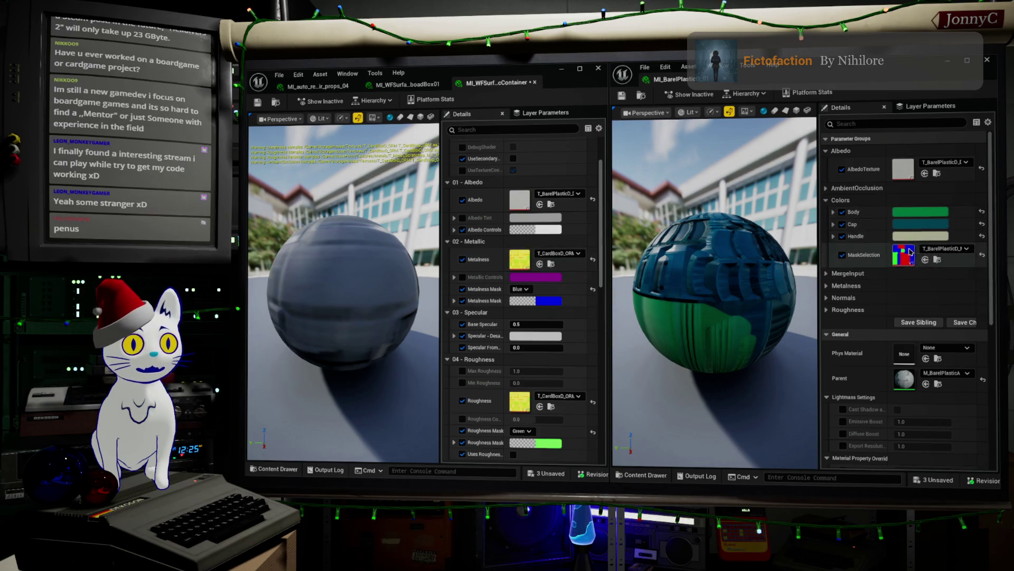
left_click(827, 273)
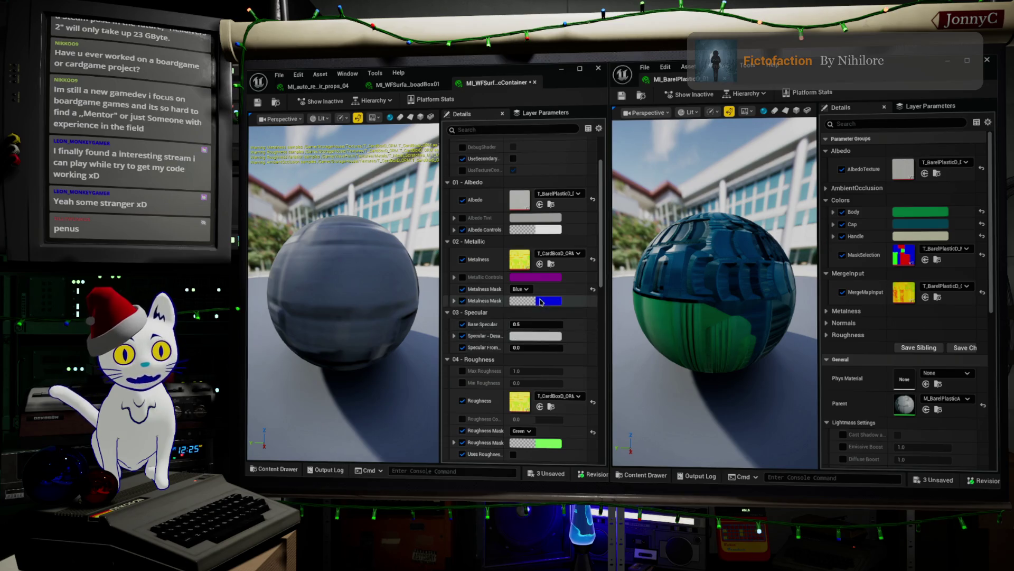
- Assign T_BarelPlasticD textures to the container's Metalness, Roughness, Normal and Ambient Occlusion slots
left_click(540, 263)
left_click(540, 407)
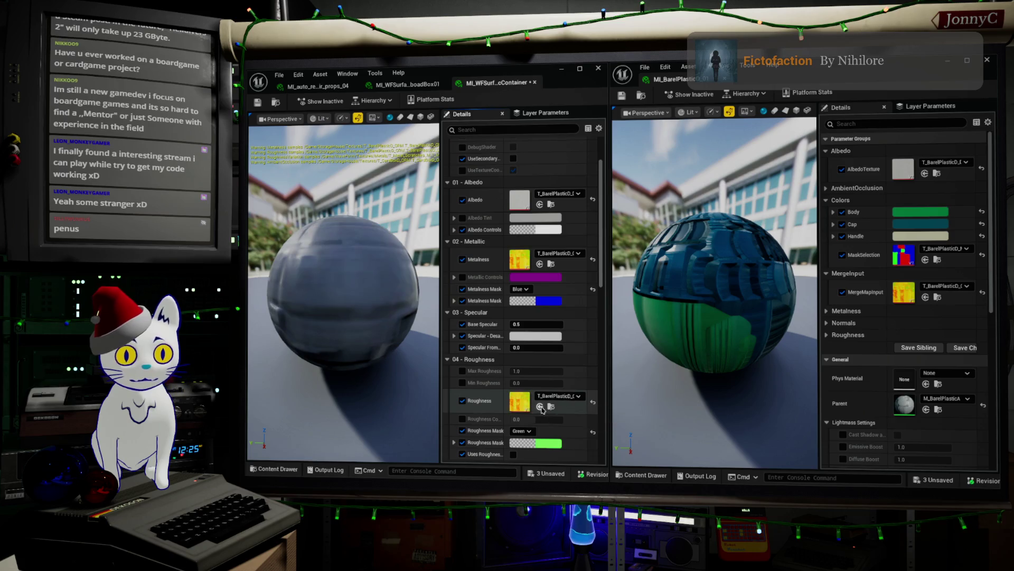
scroll(568, 329, "down", 5)
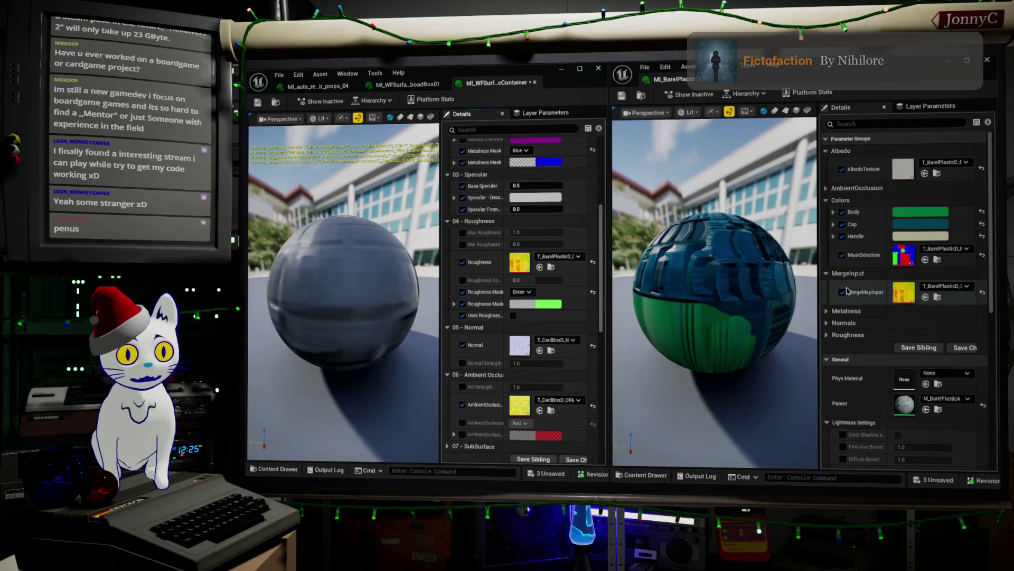
left_click(827, 311)
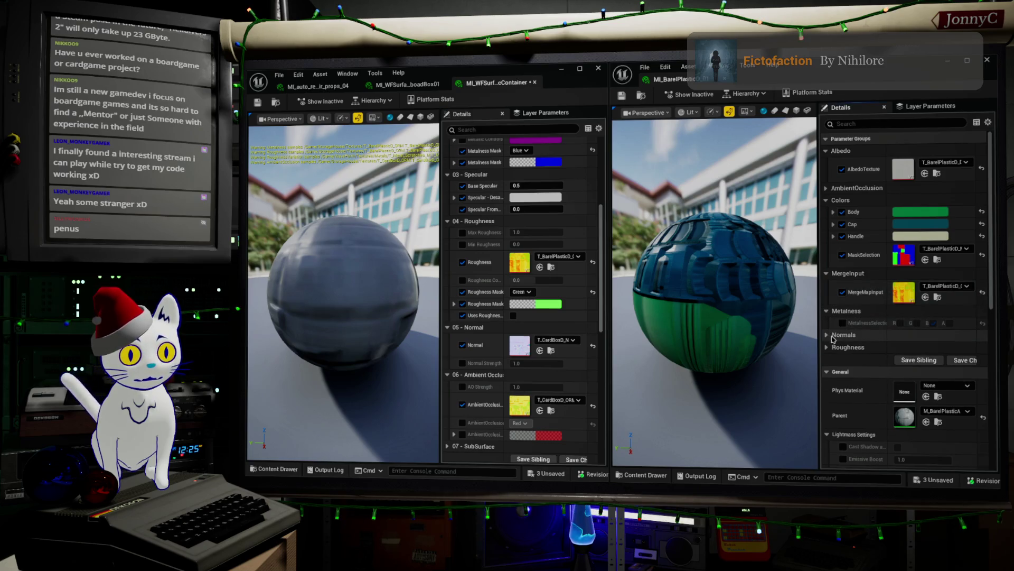
left_click(827, 334)
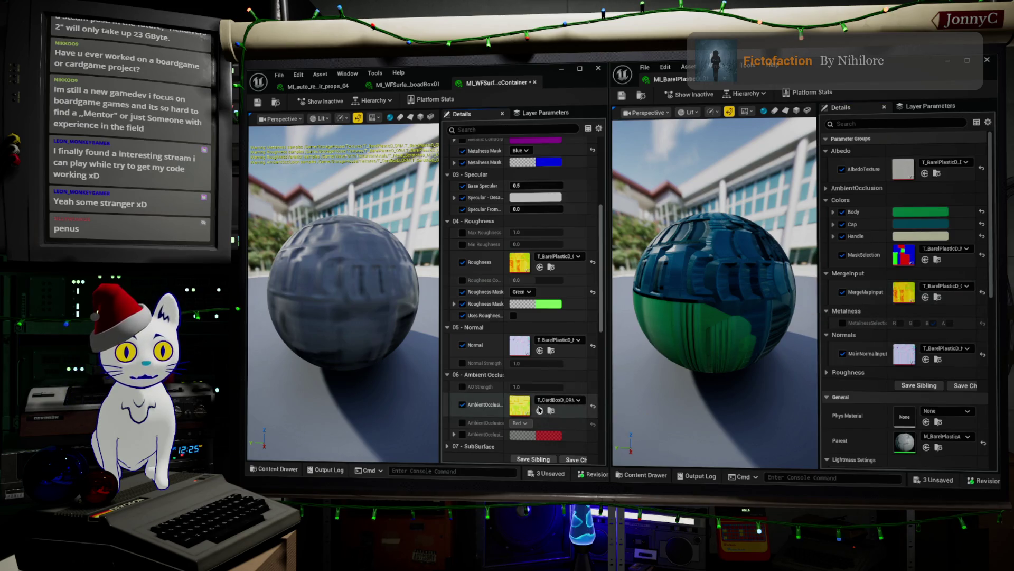
left_click(539, 410)
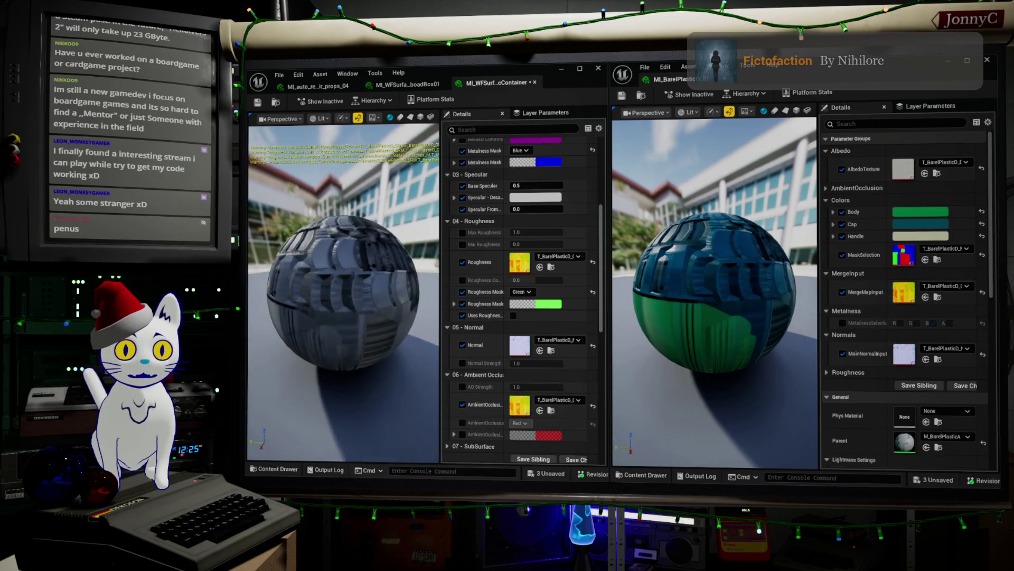
- Orbit both preview spheres to compare the grey panelled surfaces, then bring up the barrel's Body colour options
left_click_drag(713, 274, 664, 288)
left_click_drag(270, 300, 348, 317)
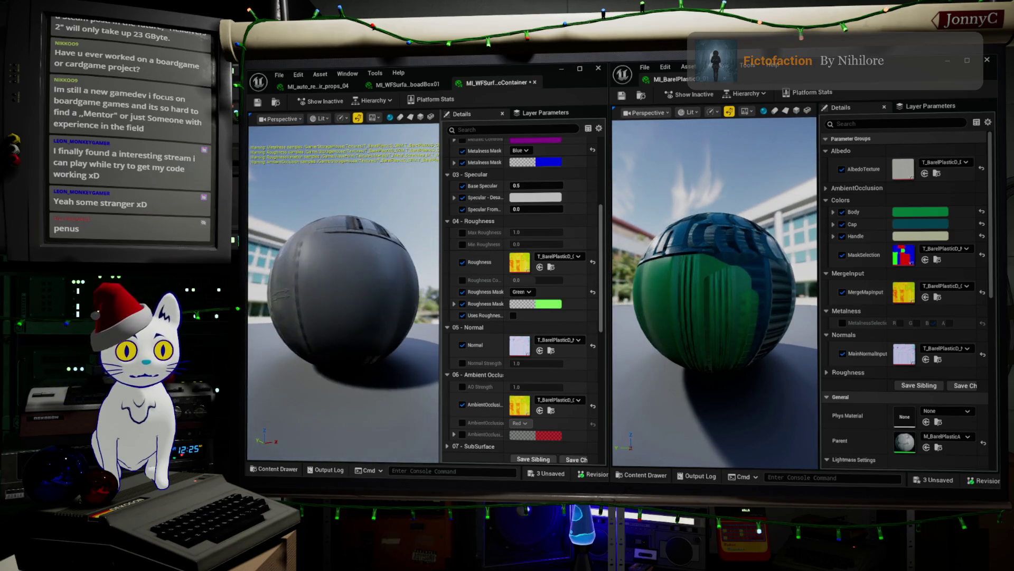
left_click_drag(717, 305, 771, 294)
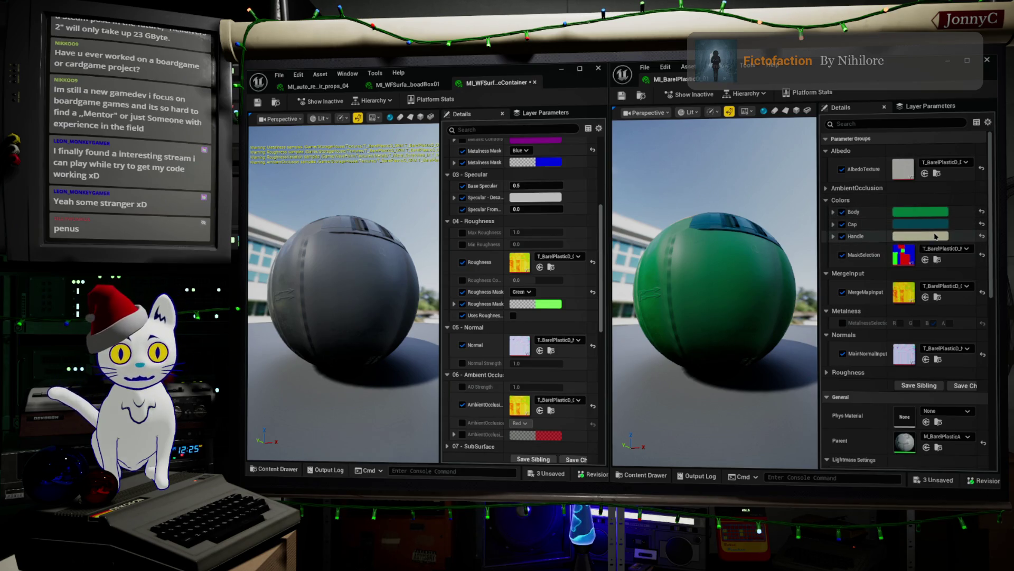
mouse_move(322, 251)
left_mouse_down()
mouse_move(308, 348)
mouse_move(306, 340)
left_mouse_up()
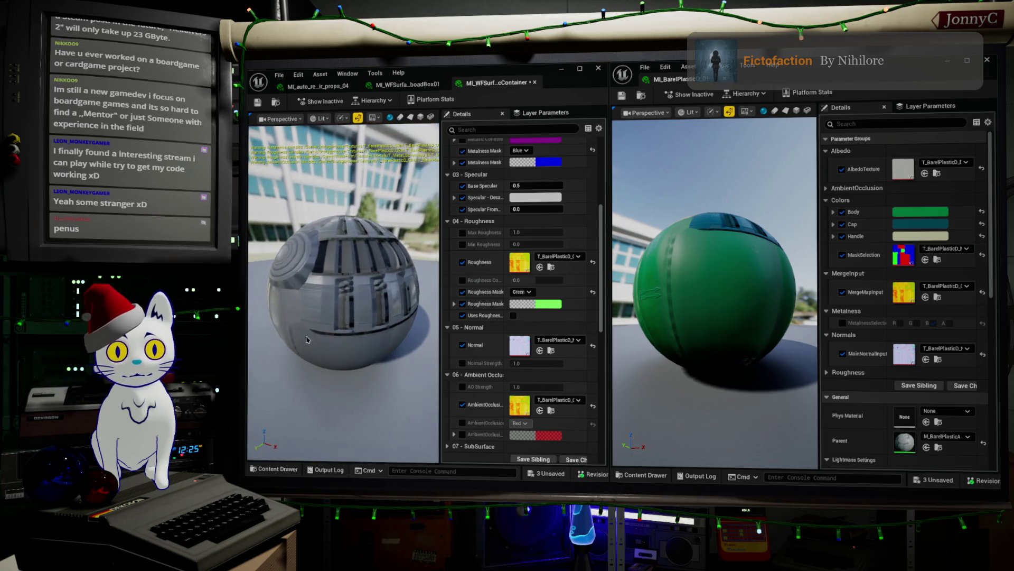
scroll(547, 216, "up", 3)
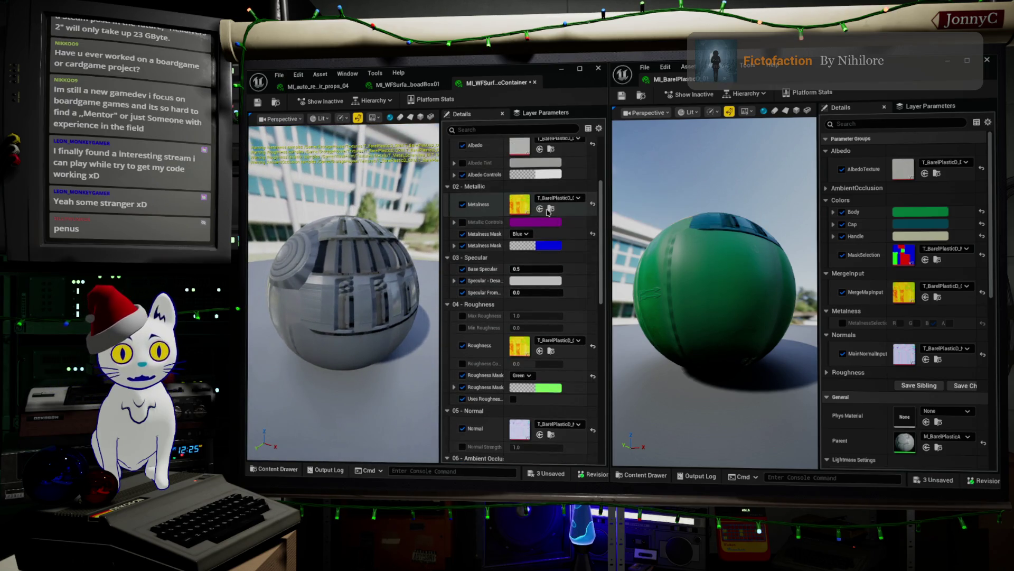
scroll(549, 215, "up", 1)
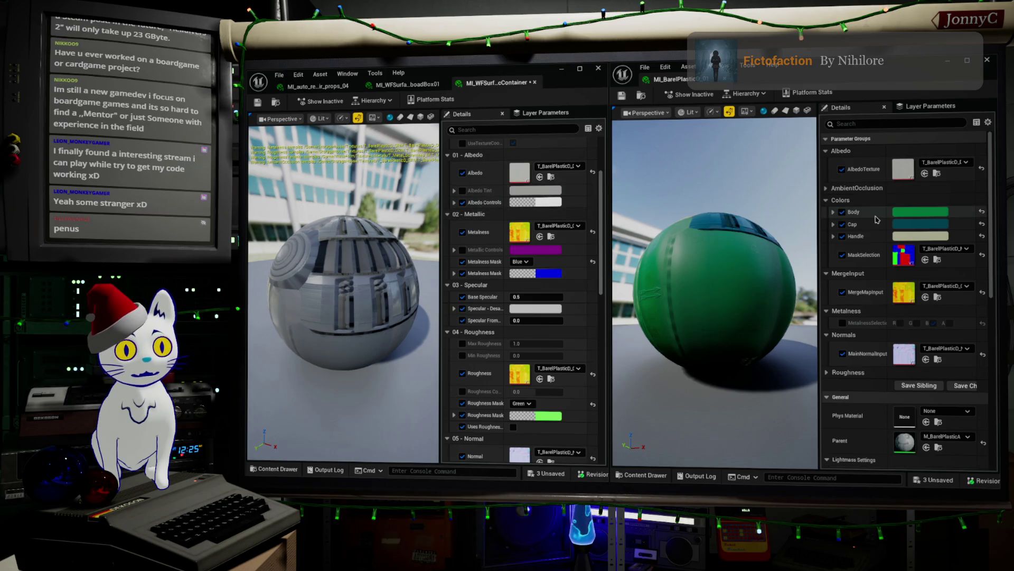
right_click(892, 219)
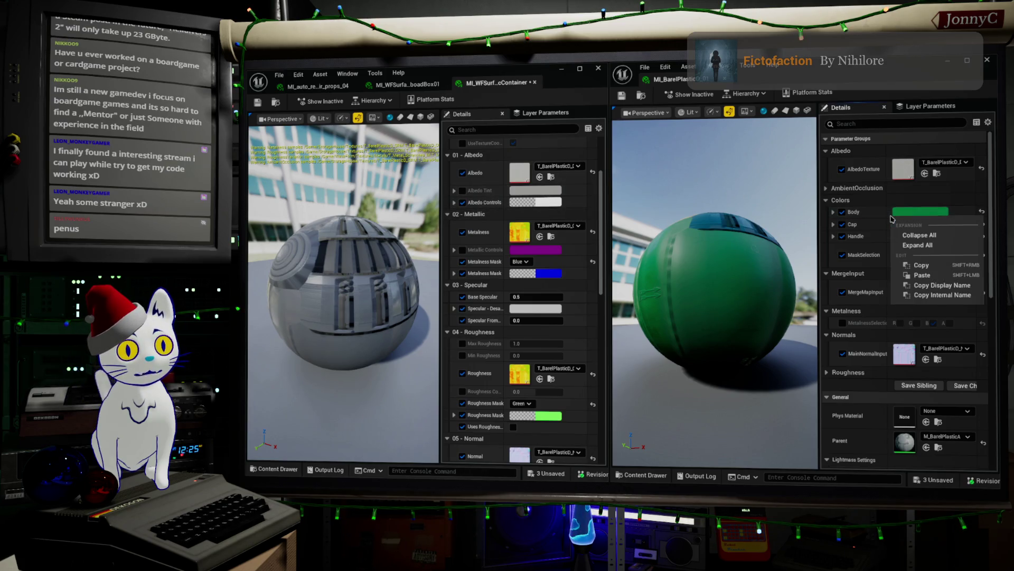
- Copy the barrel's Body colour and paste it into the container's Albedo Tint
left_click(926, 270)
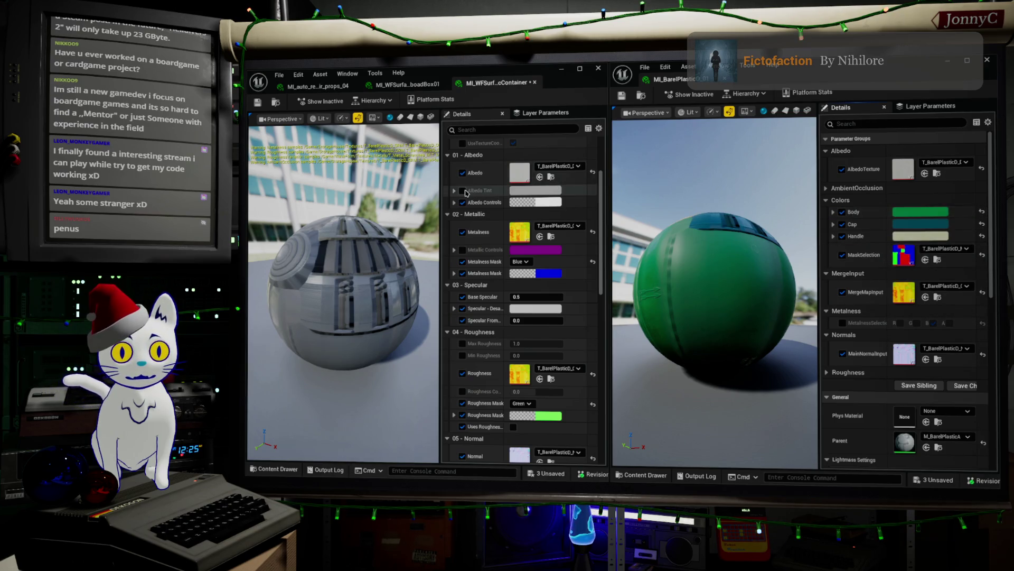
right_click(522, 195)
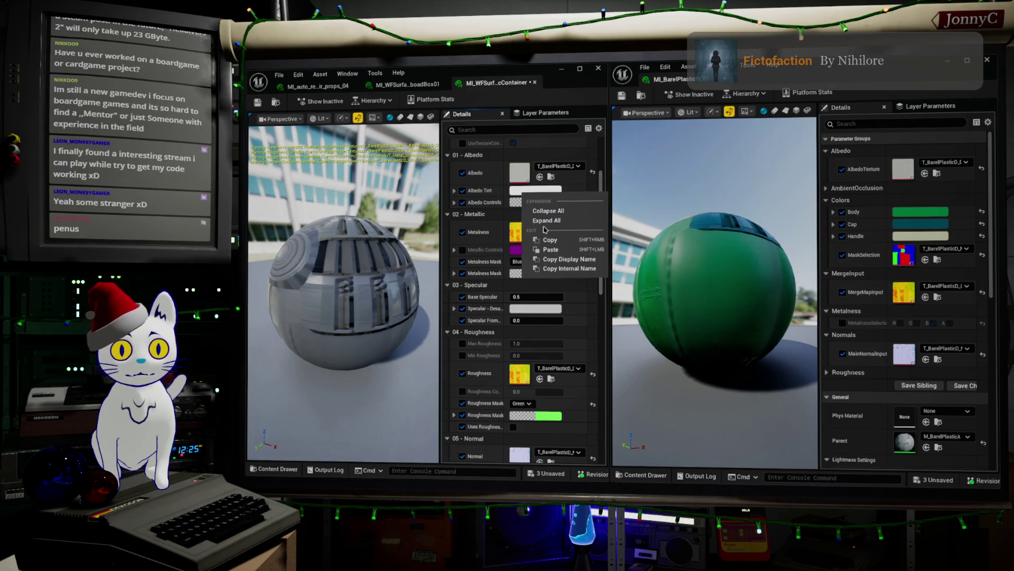
left_click(563, 252)
left_click_drag(361, 293, 378, 291)
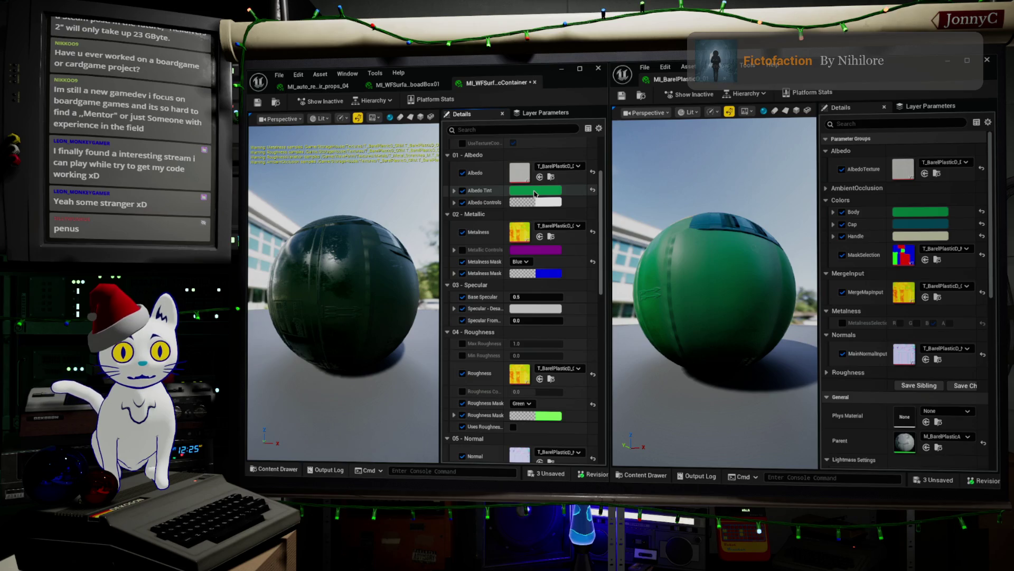
- Shift the Albedo Tint to green (0.402, 0.932, 0.099), comparing against the barrel preview
left_click(455, 190)
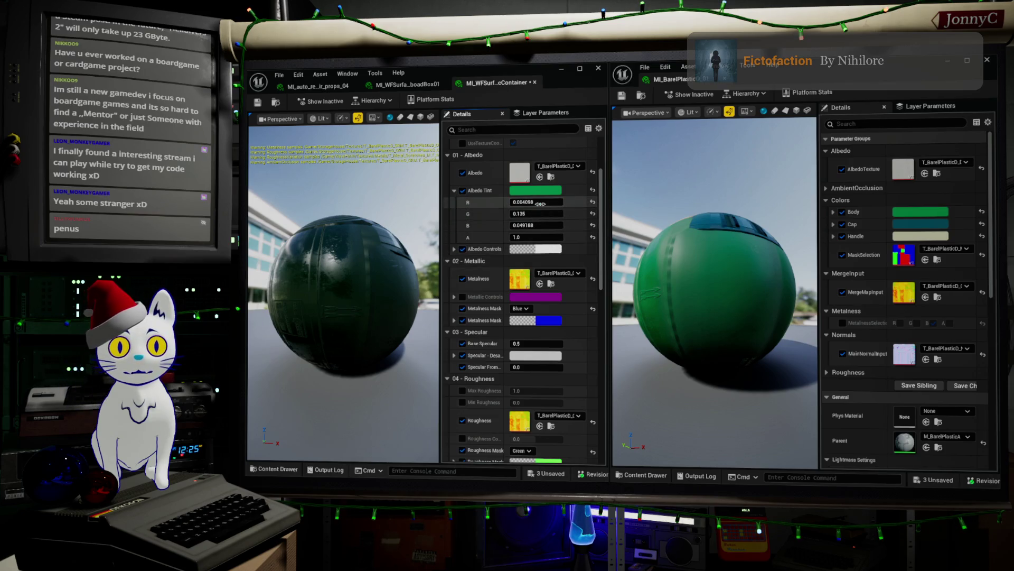
left_click_drag(546, 214, 566, 214)
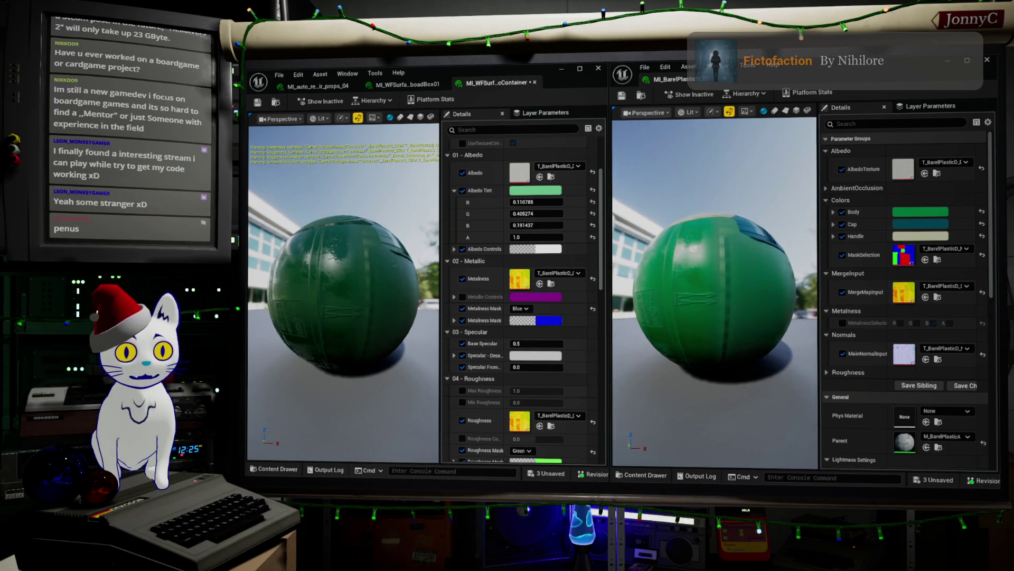
left_click_drag(330, 298, 380, 296)
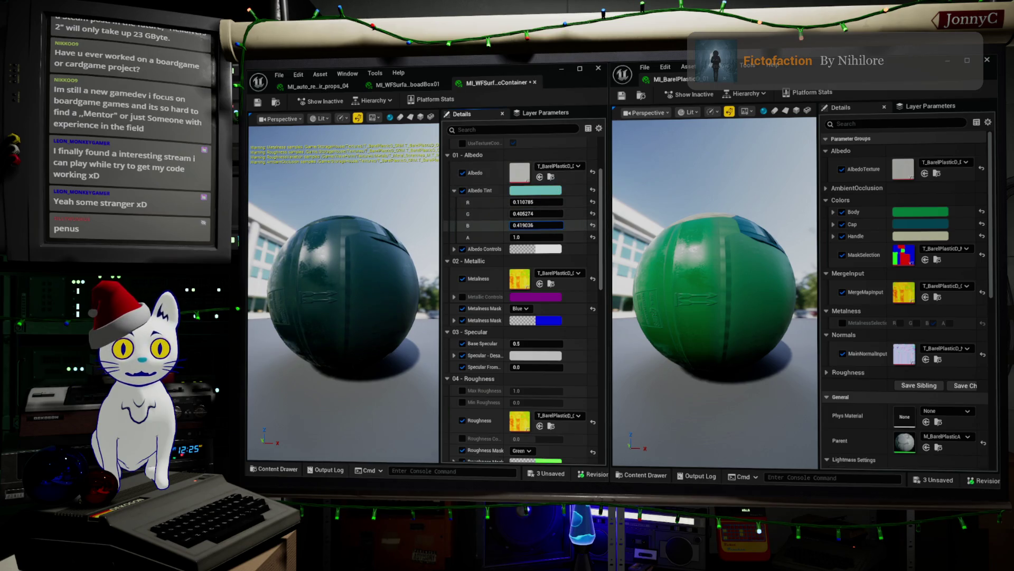
mouse_move(536, 225)
left_mouse_down()
mouse_move(523, 225)
mouse_move(569, 203)
left_mouse_up()
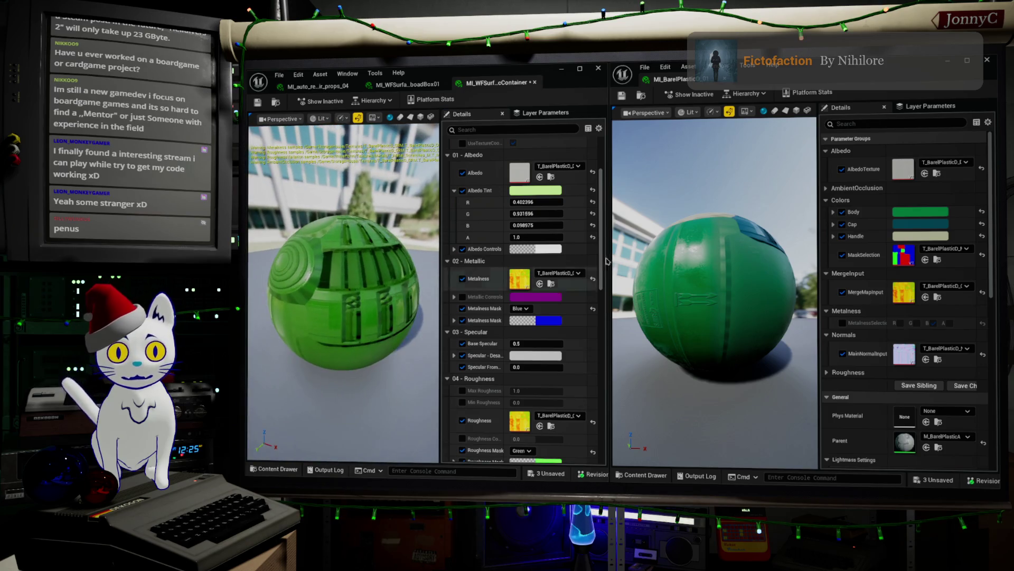
left_click_drag(744, 276, 670, 362)
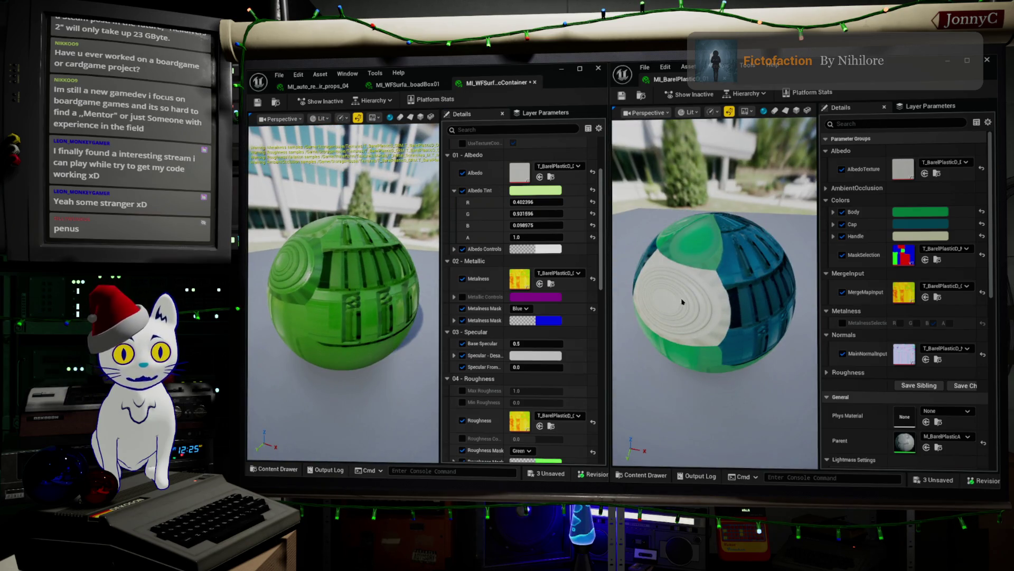
left_click_drag(752, 244, 752, 206)
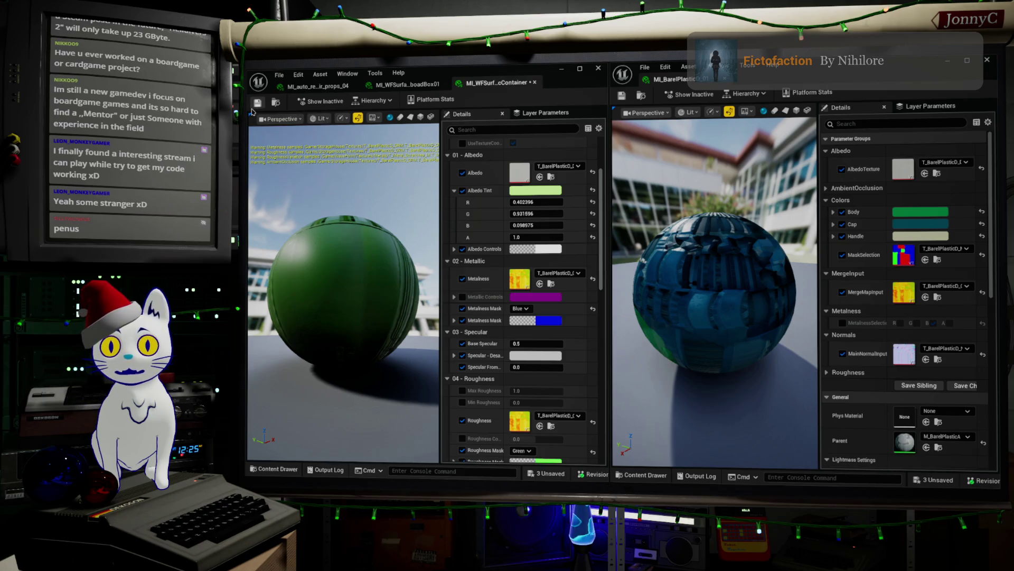
- Assign MI_WFSurface_PlasticContainer to Element 0 of the green barrel SM_BarelPlastic_D_01
left_click(957, 63)
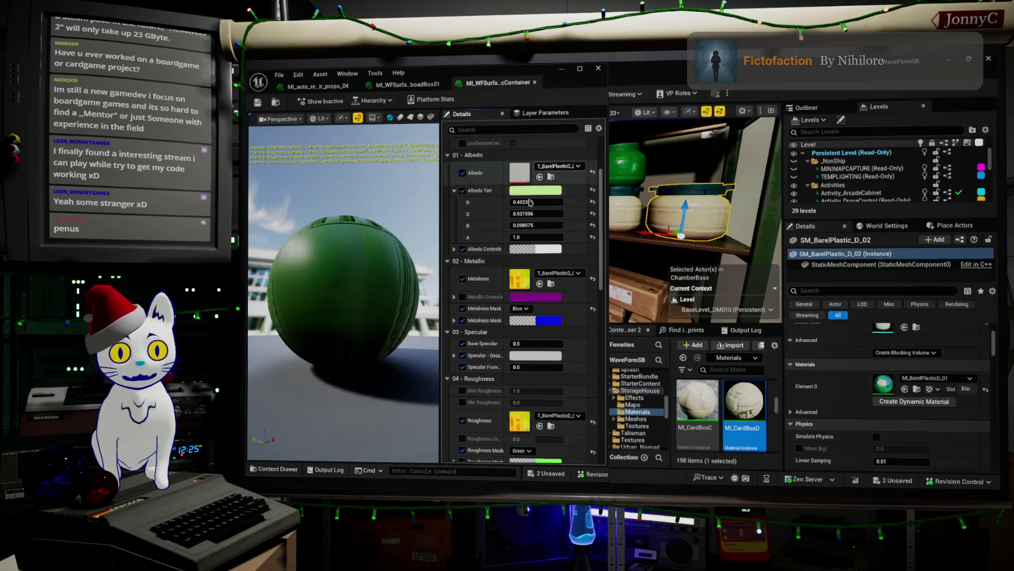
mouse_move(655, 270)
left_mouse_down()
mouse_move(625, 261)
mouse_move(637, 209)
left_mouse_up()
left_click(681, 159)
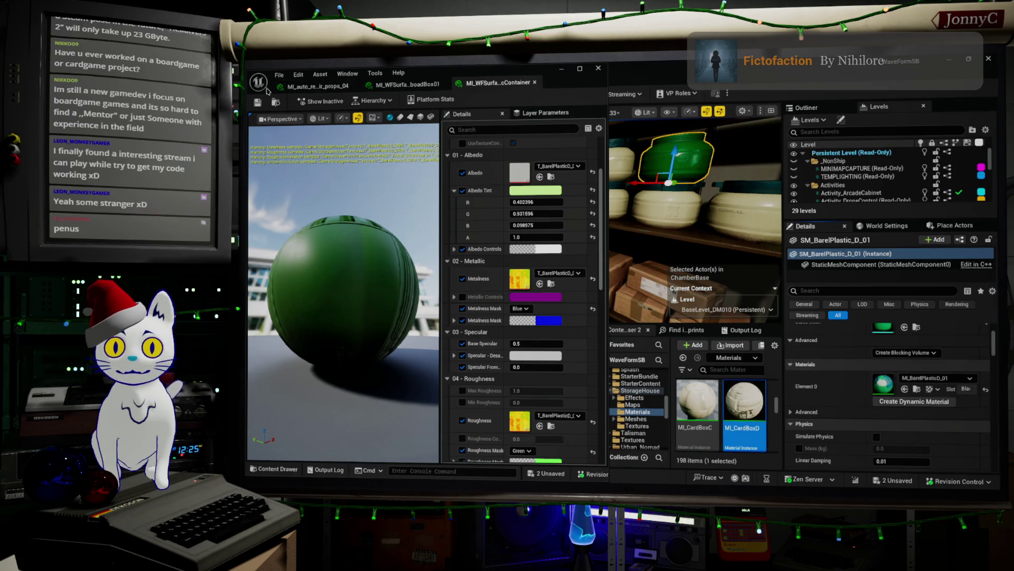
left_click(904, 389)
- Select and frame the nearby cream barrels, then select only SM_BarelPlastic_D_4
mouse_move(707, 179)
left_mouse_down()
mouse_move(698, 181)
mouse_move(707, 178)
left_mouse_up()
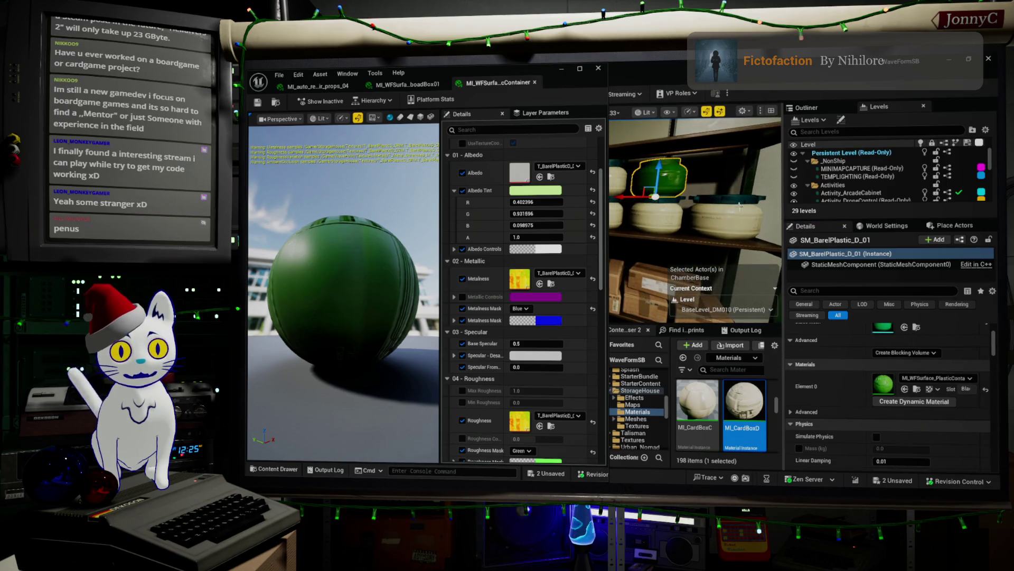
left_click(690, 222)
left_click(655, 223, "ctrl")
left_click(617, 214, "ctrl")
left_click(617, 177, "ctrl")
key("f")
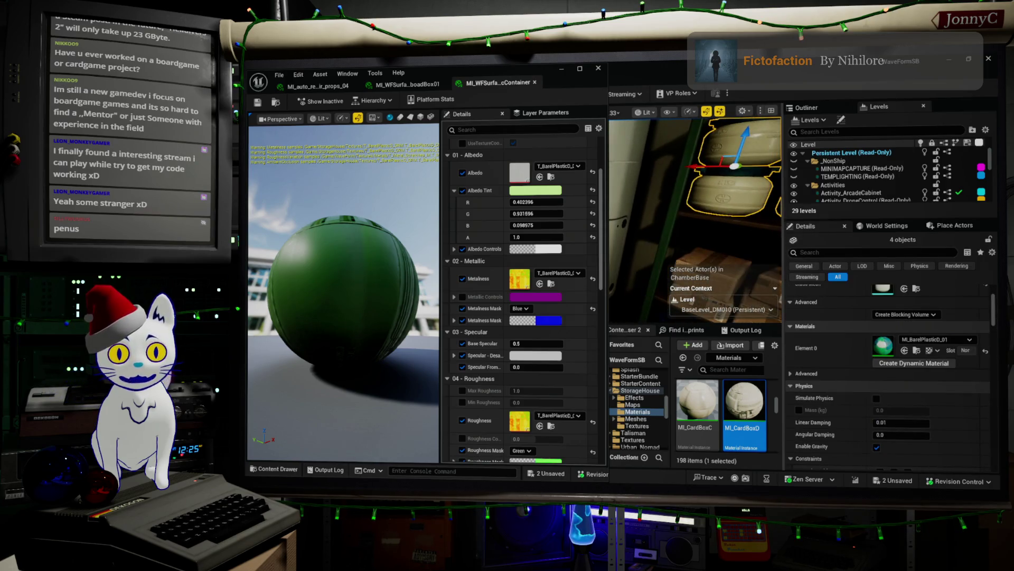
left_click(755, 181)
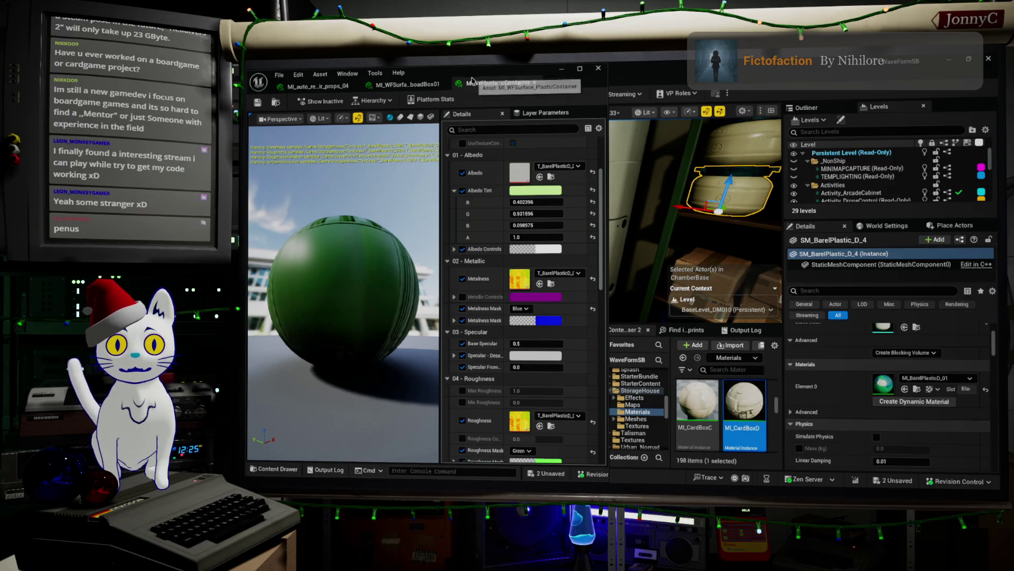
- Build geometry for the current level
left_click_drag(484, 67, 484, 257)
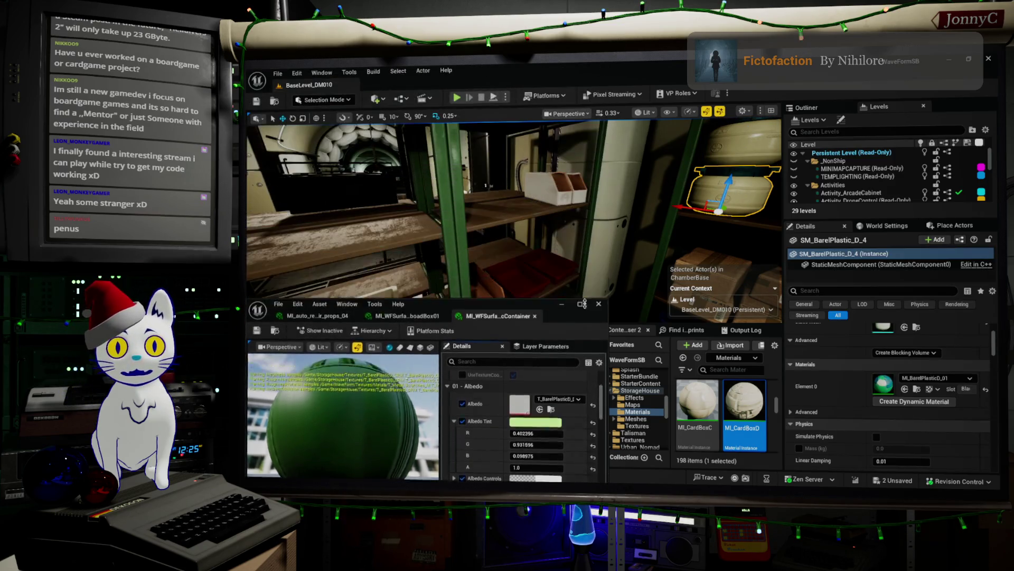
left_click(372, 74)
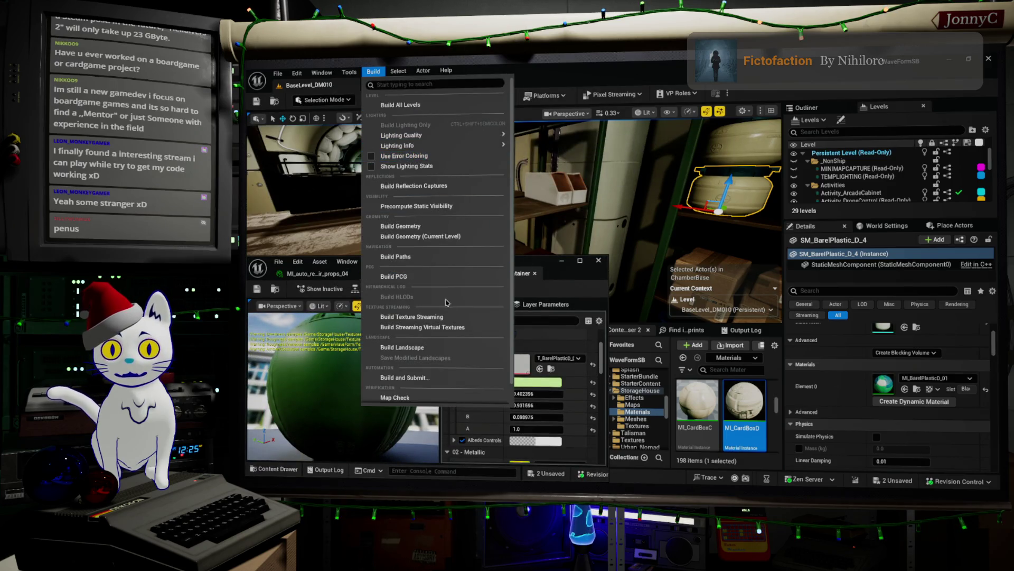
left_click(490, 237)
- Select every barrel sharing the original plastic material using Select > Material > With Same Material
left_click(399, 71)
left_click(399, 71)
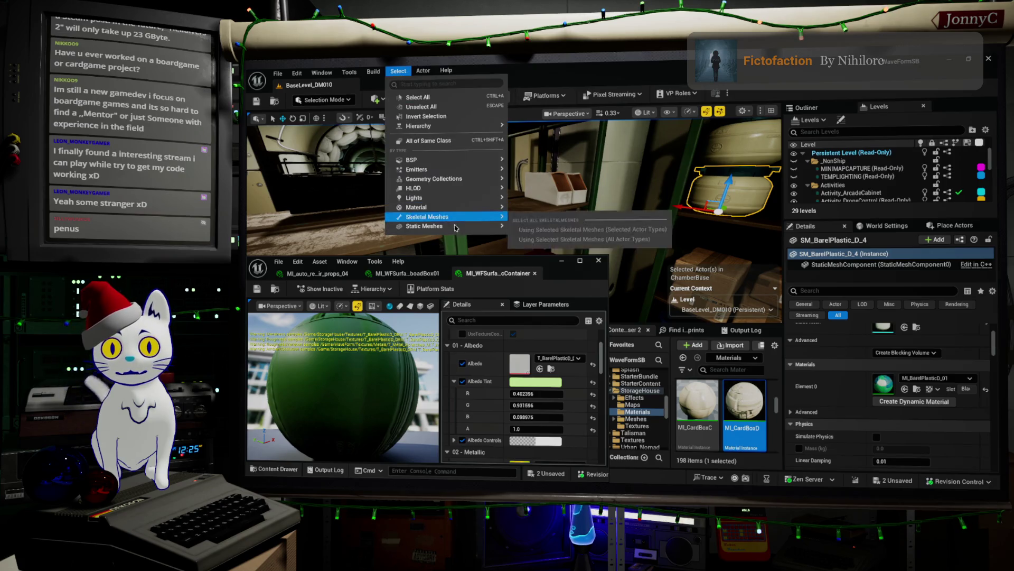
mouse_move(478, 211)
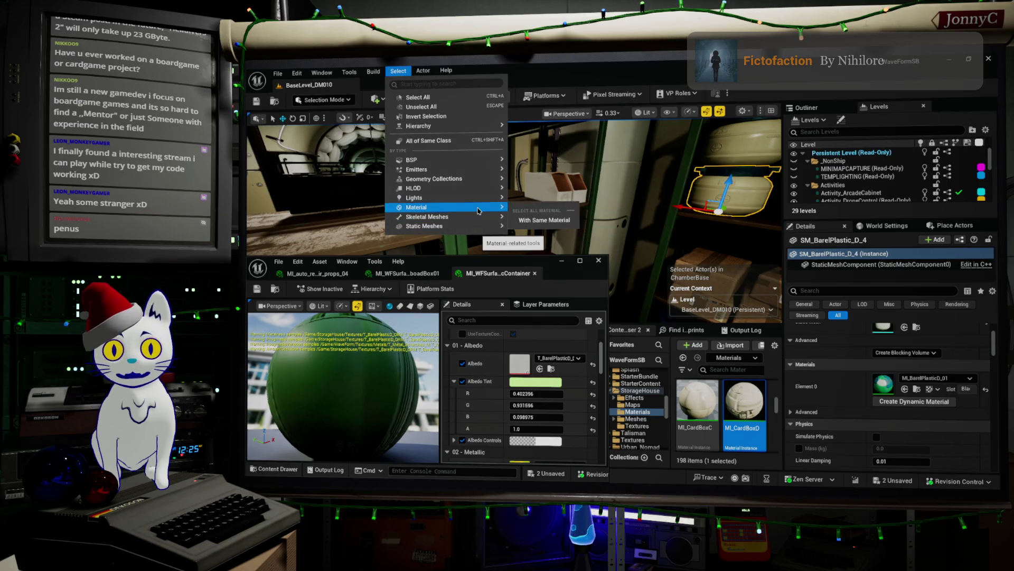
left_click(544, 220)
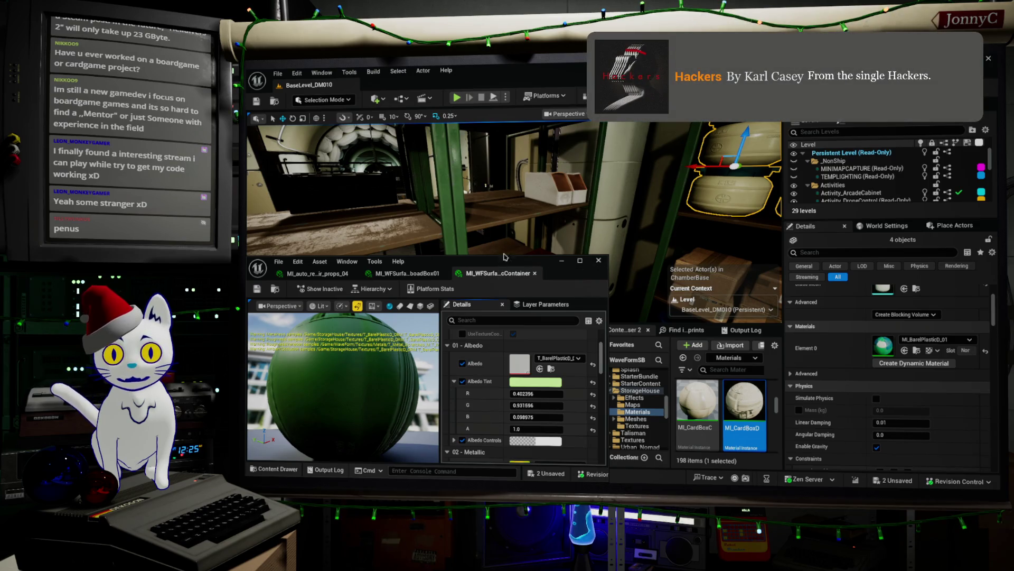
- Set Element 0 of the four selected barrels to MI_WFSurface_PlasticContainer and frame them in view
left_click(904, 350)
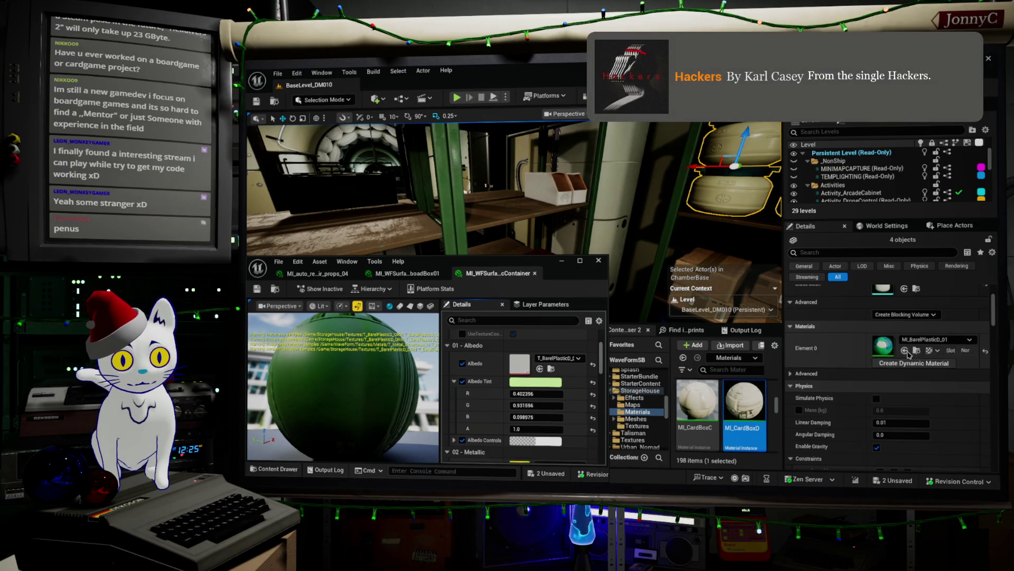
key("f")
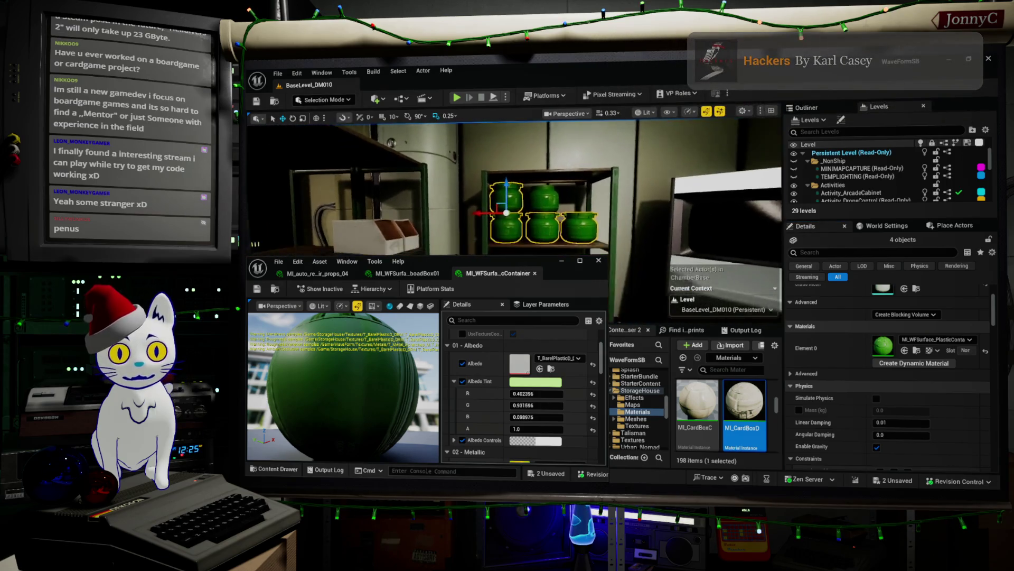
scroll(513, 185, "up", 5)
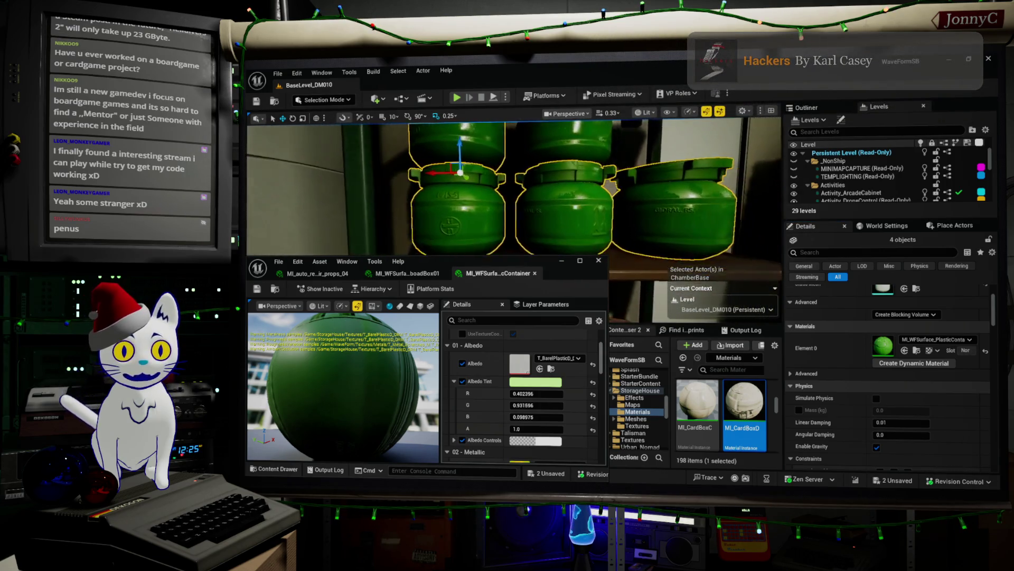
scroll(632, 123, "up", 3)
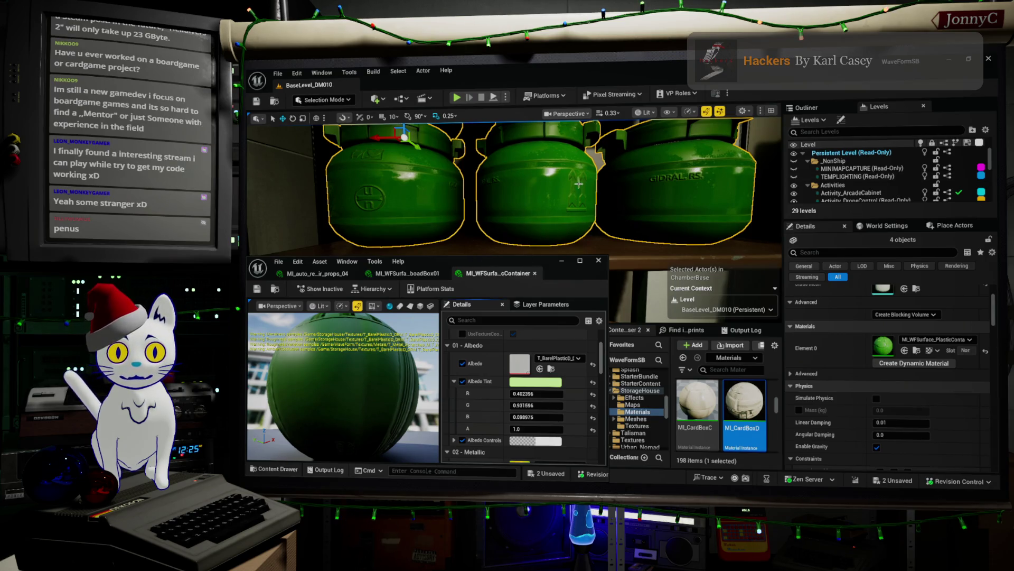
left_click_drag(504, 261, 553, 263)
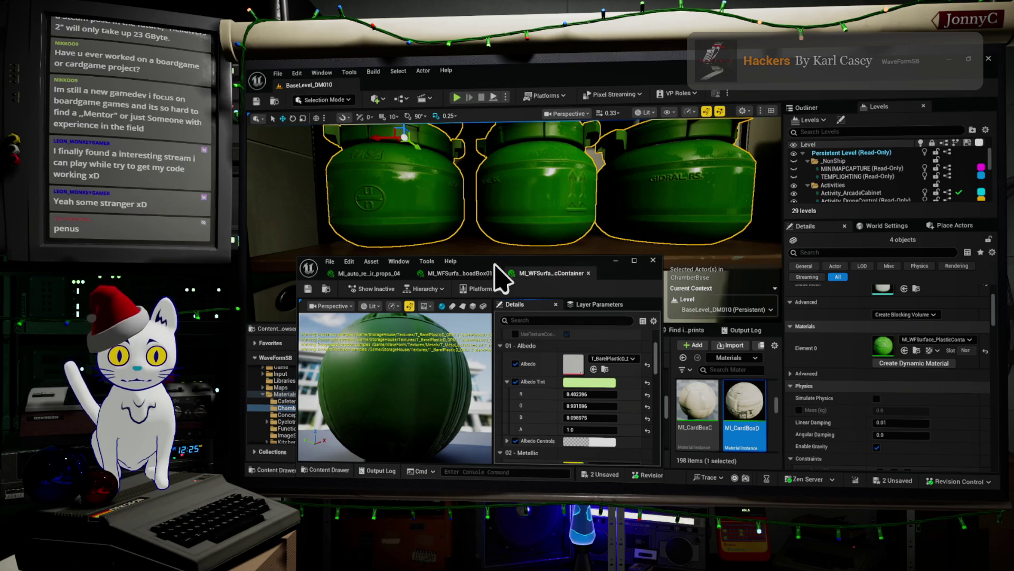
mouse_move(502, 263)
left_mouse_down()
mouse_move(538, 241)
mouse_move(541, 252)
left_mouse_up()
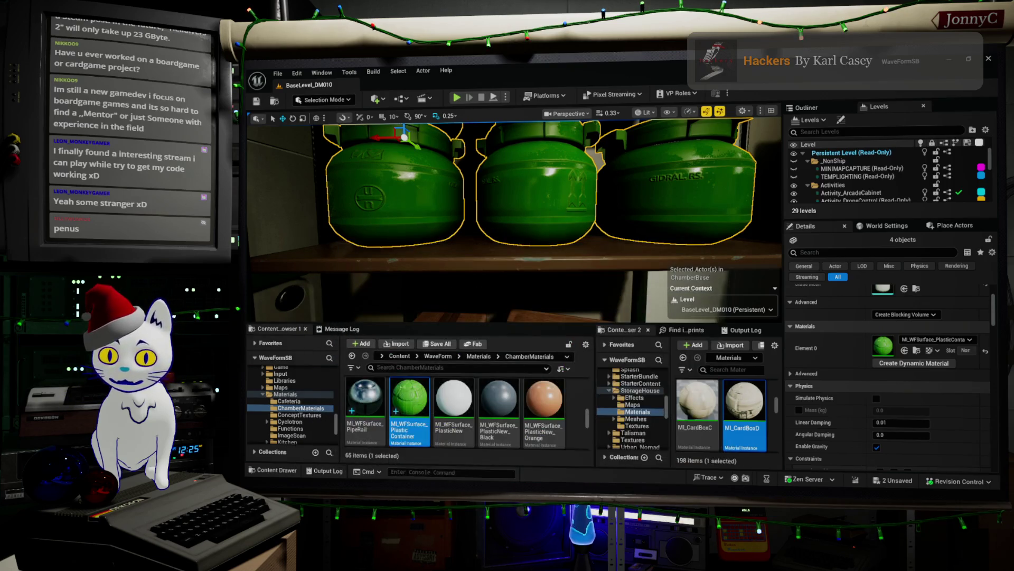
- Save all unsaved assets and the level, then fly the camera over to the cardboard box
scroll(576, 222, "down", 10)
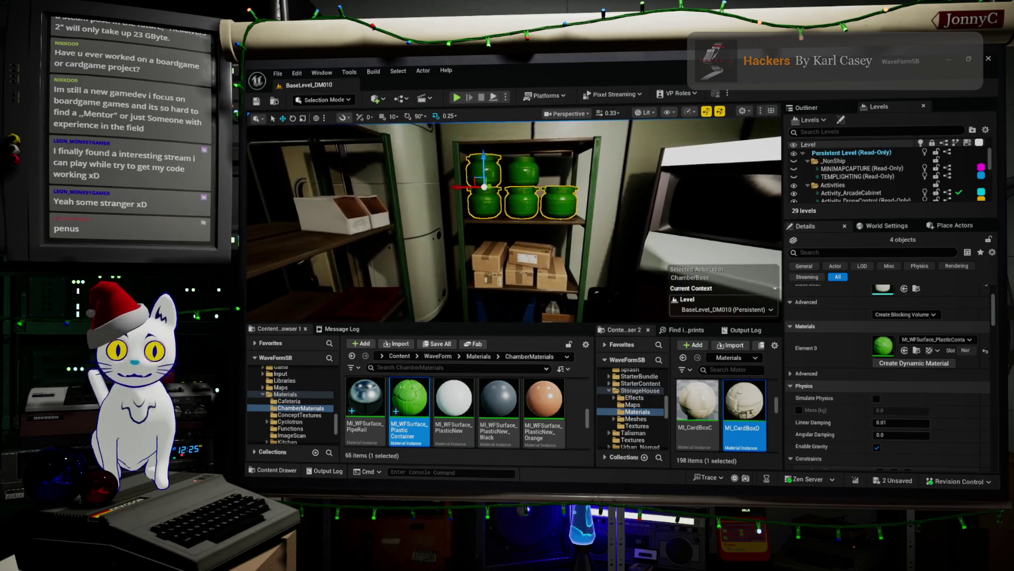
scroll(556, 272, "down", 2)
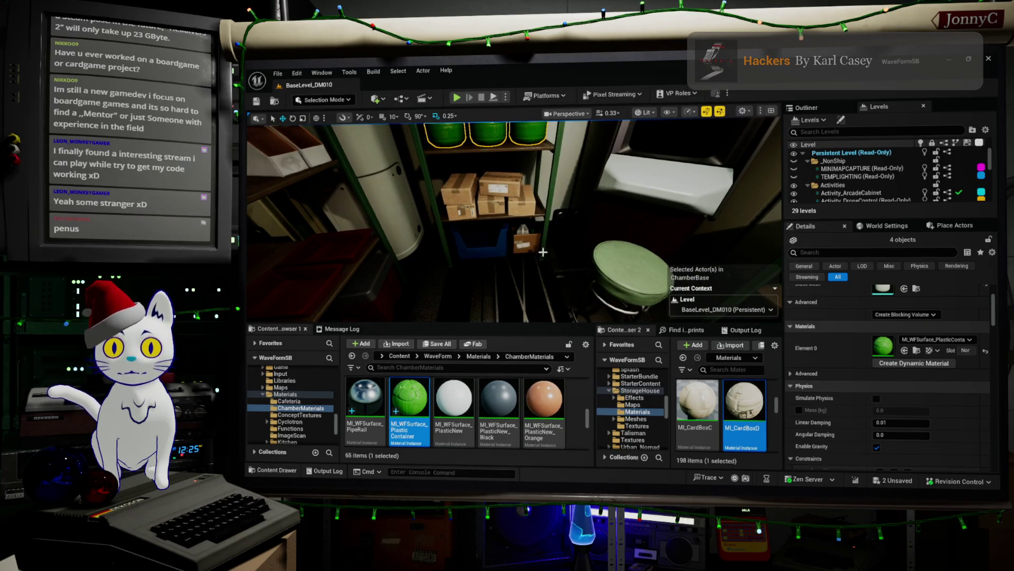
left_click(275, 74)
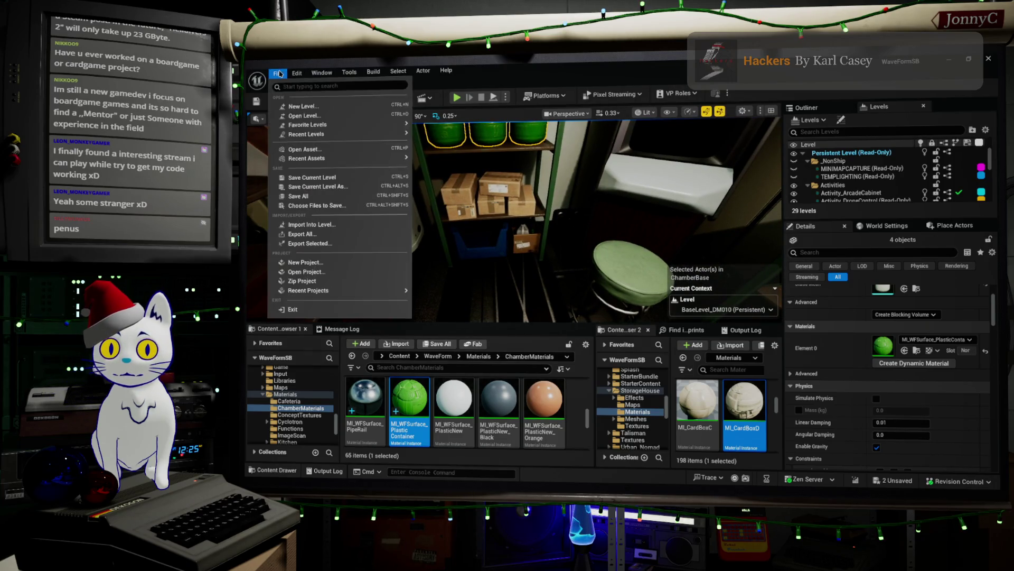
left_click(340, 199)
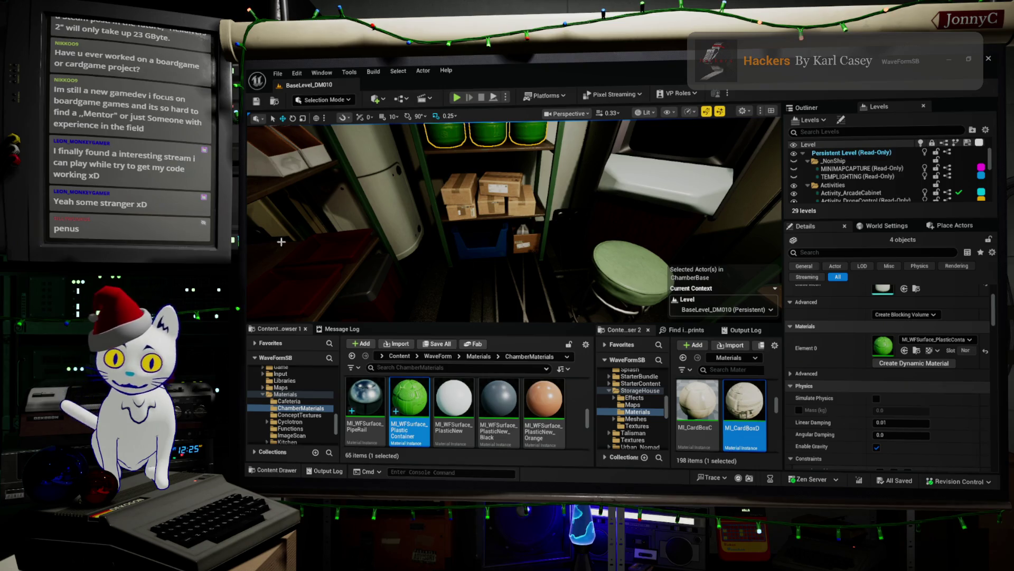
mouse_move(529, 280)
left_mouse_down()
mouse_move(528, 195)
mouse_move(529, 238)
mouse_move(529, 195)
mouse_move(672, 223)
left_mouse_up()
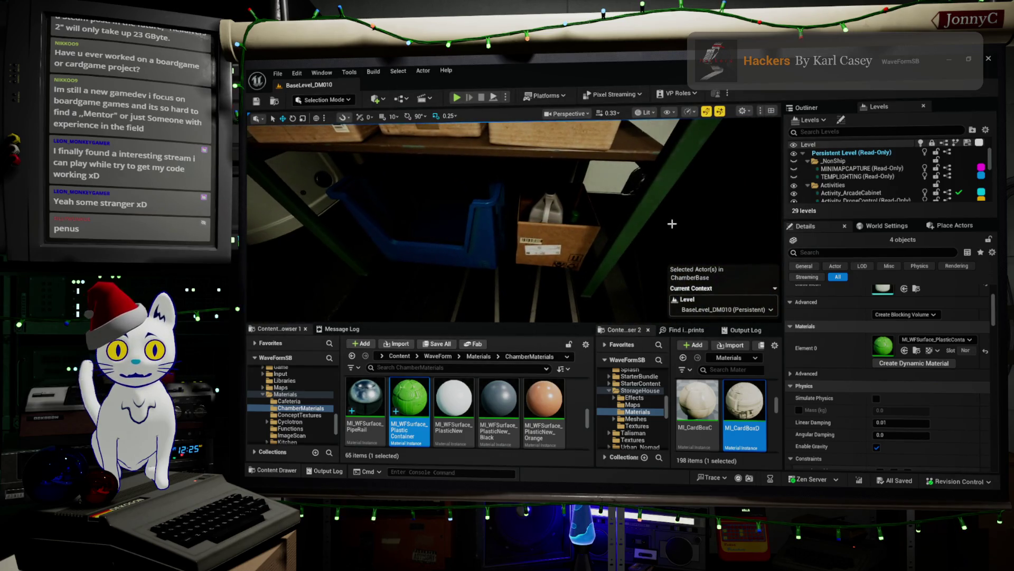
- Select box SM_CardBoxB_02, then duplicate MI_WFSurface_CardboardBox01 as MI_WFSurface_CardboadBox02
left_click(561, 244)
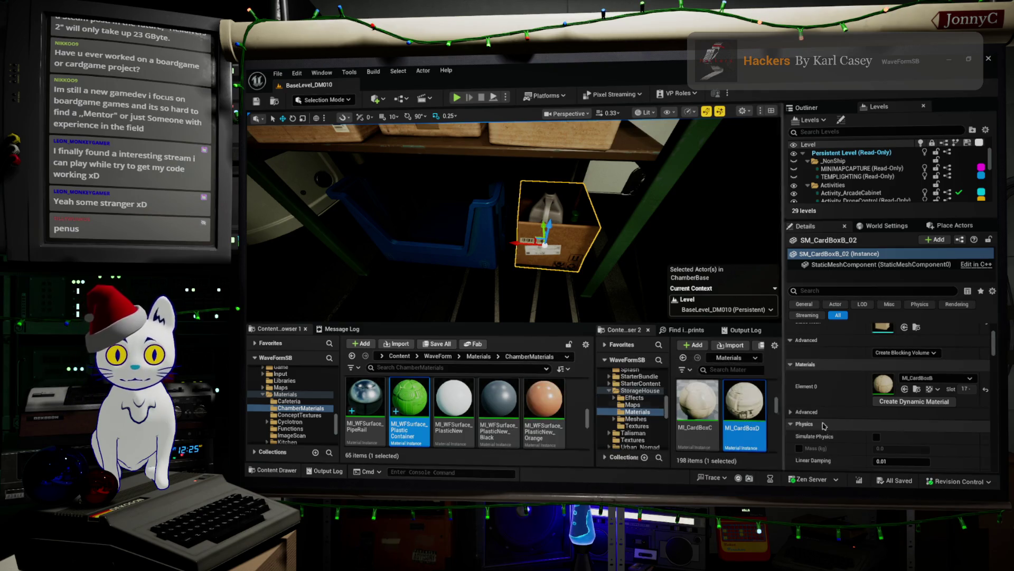
scroll(479, 404, "up", 5)
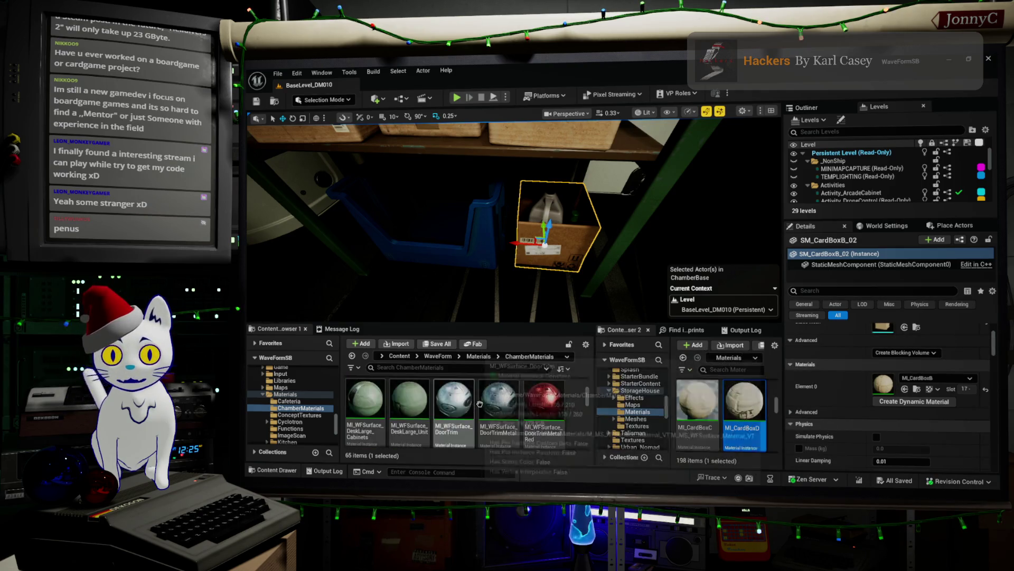
scroll(480, 404, "up", 2)
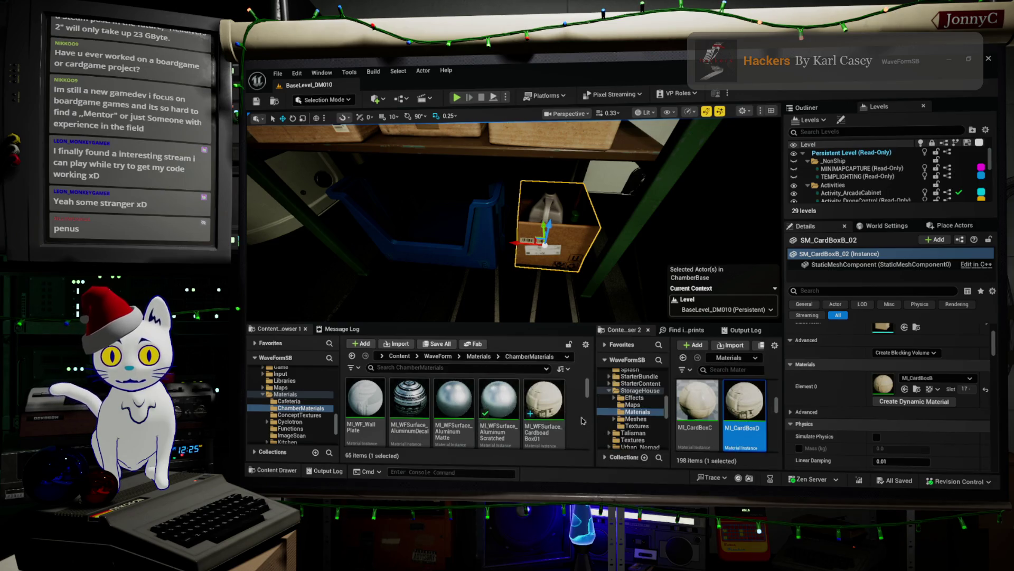
scroll(523, 405, "down", 1)
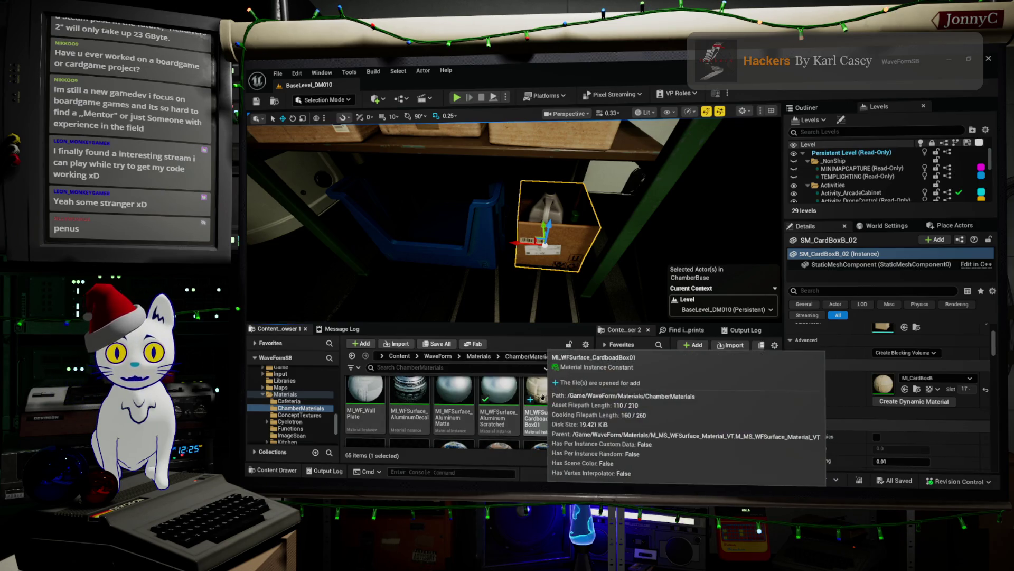
right_click(550, 400)
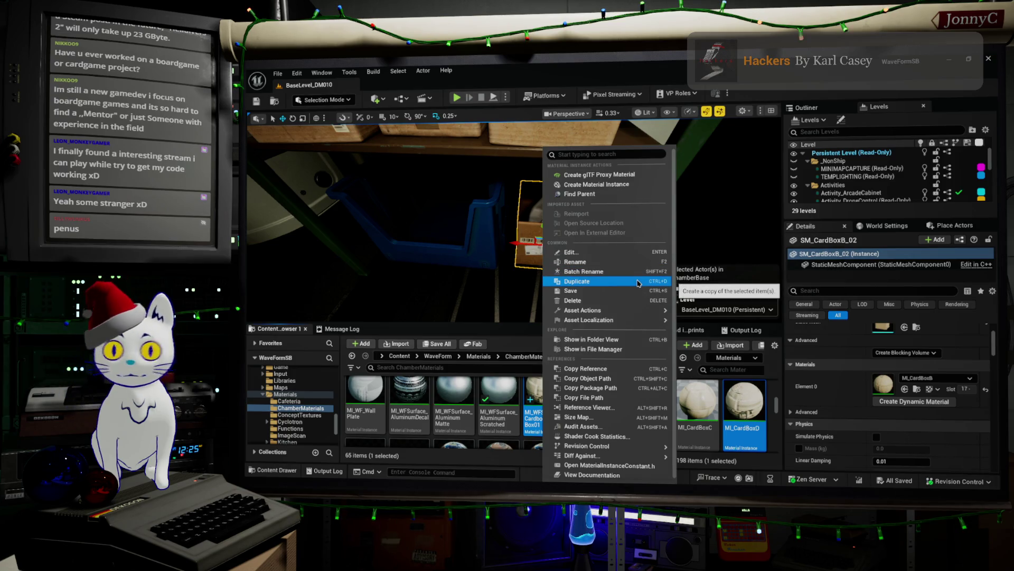
left_click(638, 283)
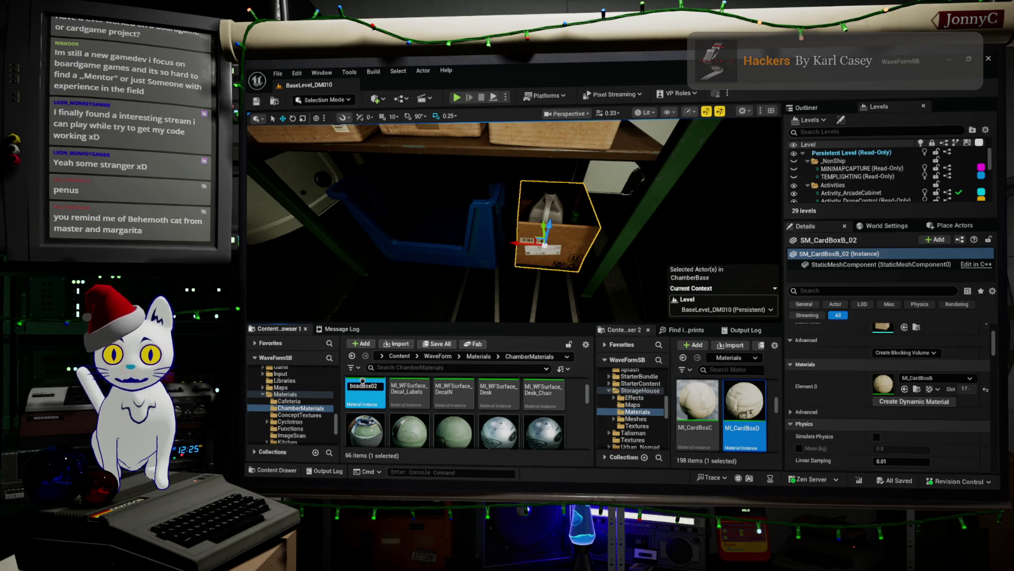
key("Return")
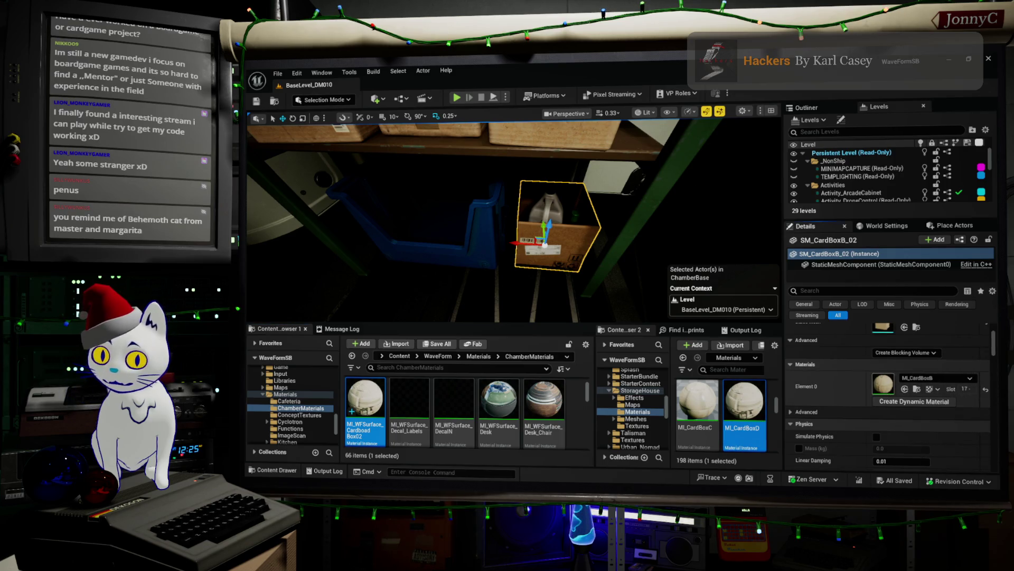
- Open MI_WFSurface_CardboadBox02 and dock the original box material in its own window on the right
double_click(882, 385)
mouse_move(942, 364)
left_mouse_down()
mouse_move(784, 187)
mouse_move(578, 172)
mouse_move(534, 158)
left_mouse_up()
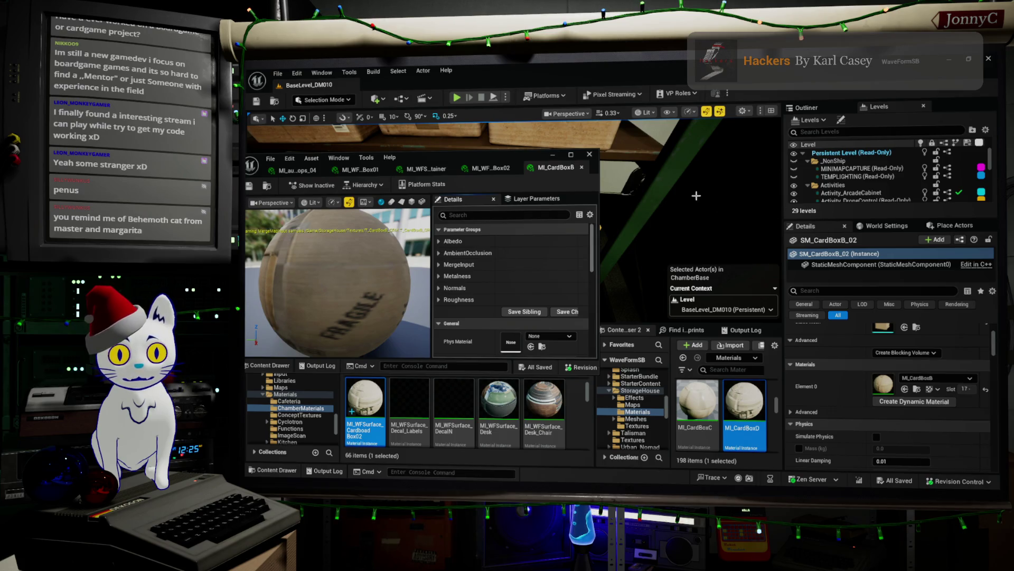
left_click_drag(558, 167, 708, 213)
left_click_drag(998, 214, 998, 189)
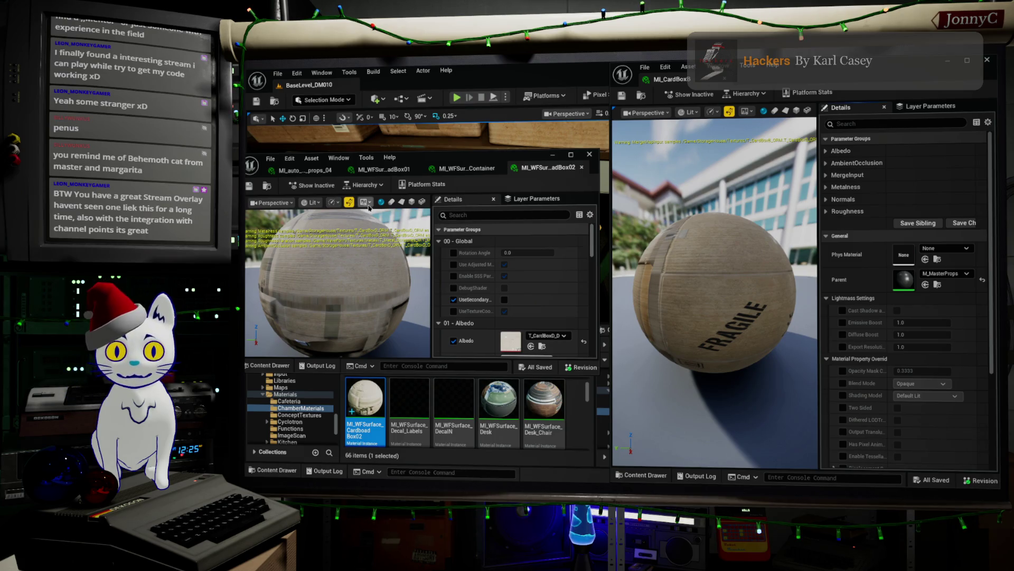
mouse_move(432, 159)
left_mouse_down()
mouse_move(422, 157)
mouse_move(475, 201)
mouse_move(410, 91)
left_mouse_up()
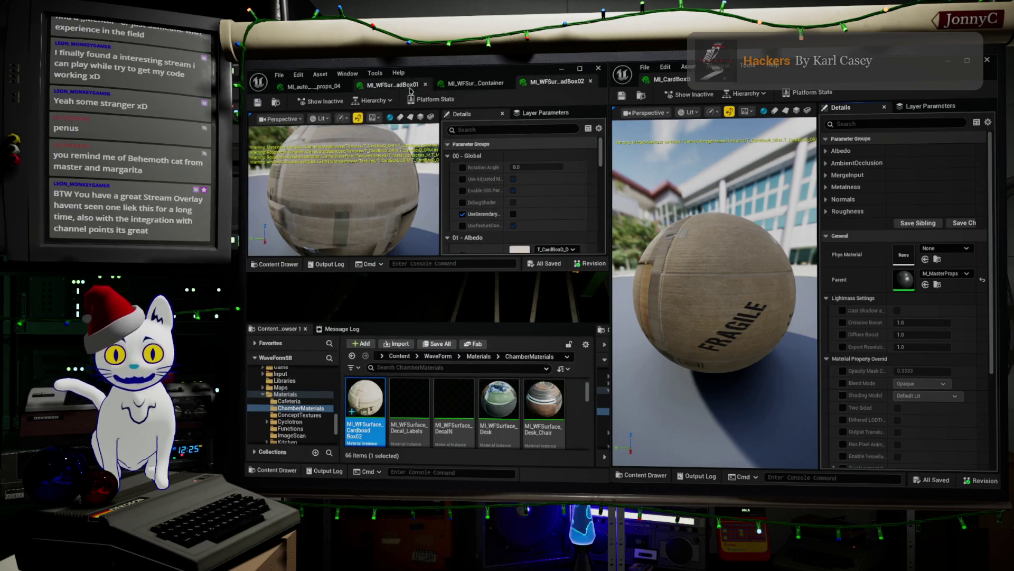
- Maximize the MI_WFSurface_CardboadBox02 instance editor window to full height
double_click(436, 72)
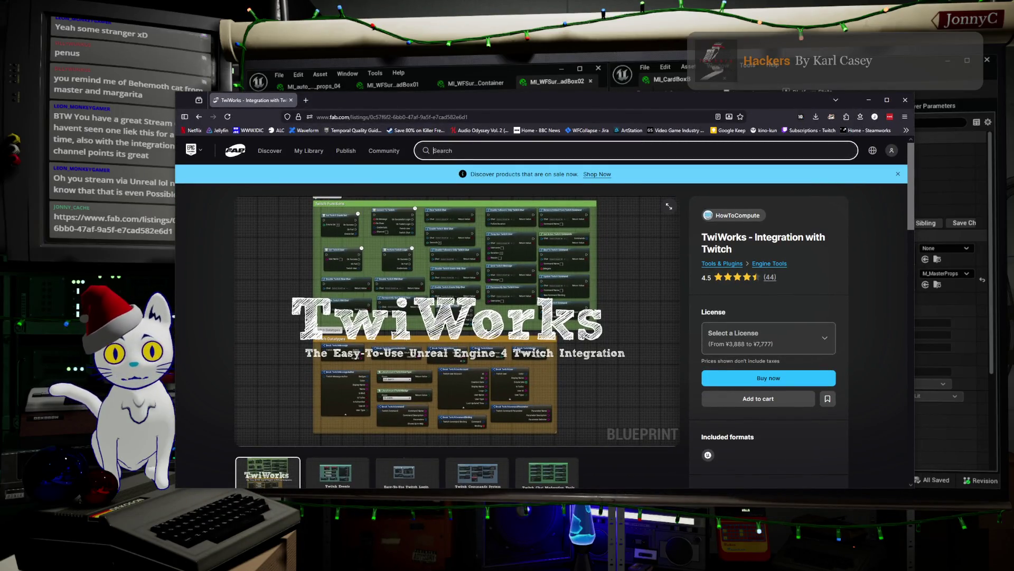
- View the Twitch Events, Login, Commands and Chat Moderation gallery images, then open the version 2 upgrade docs
scroll(457, 317, "down", 2)
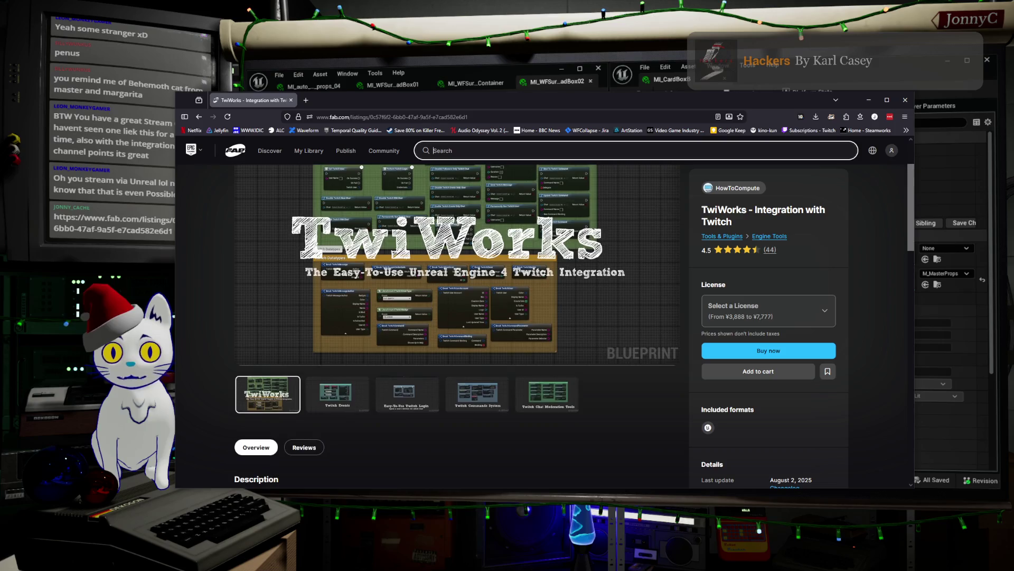
left_click(338, 394)
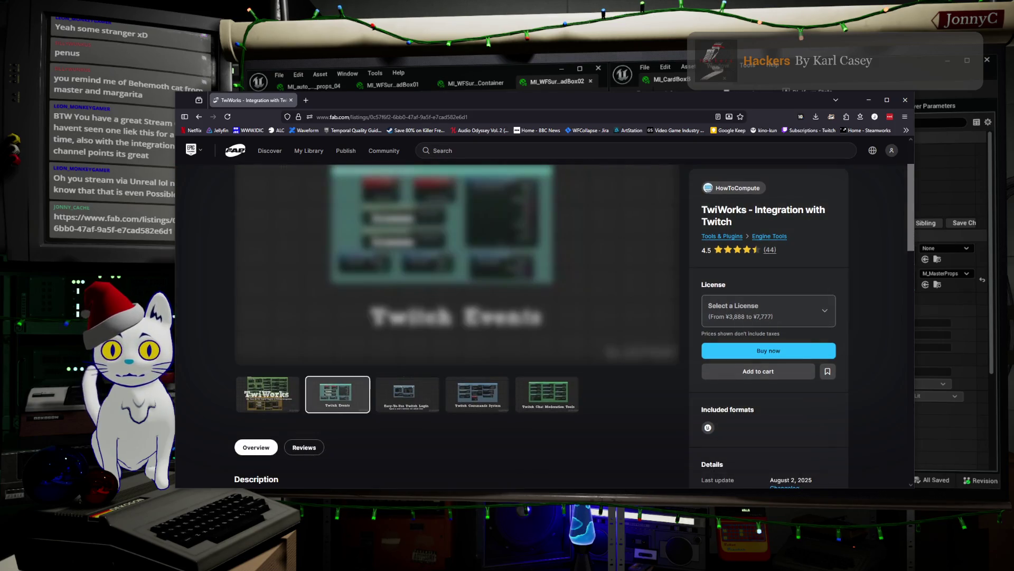
scroll(338, 393, "up", 2)
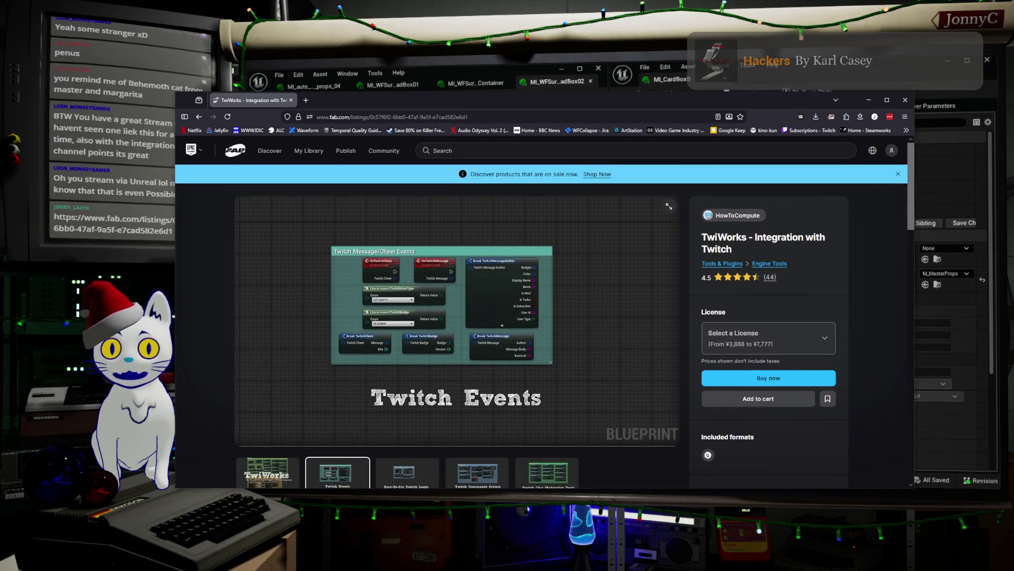
scroll(457, 317, "down", 1)
left_click(407, 435)
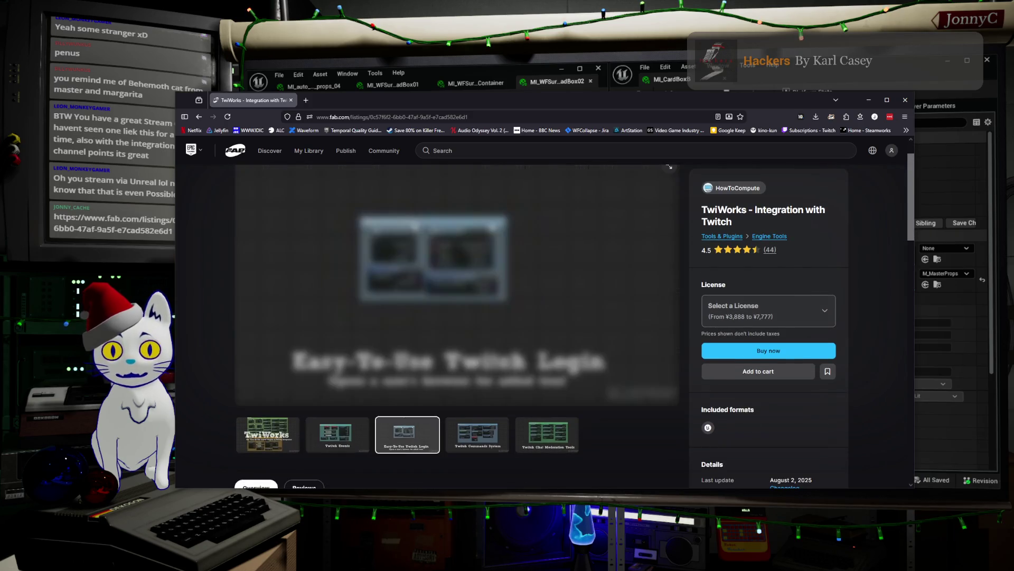
left_click(477, 434)
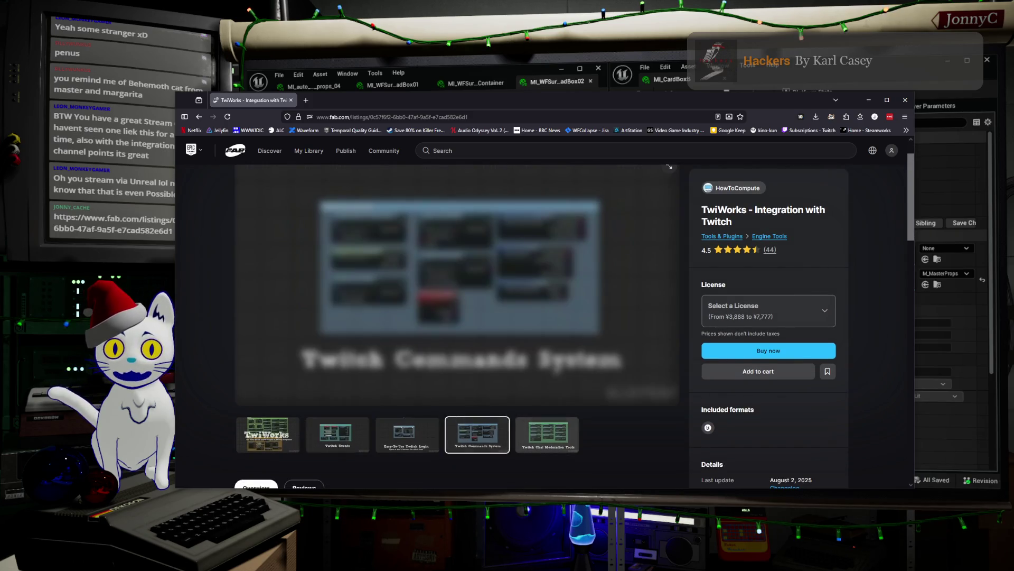
left_click(547, 434)
scroll(547, 434, "down", 3)
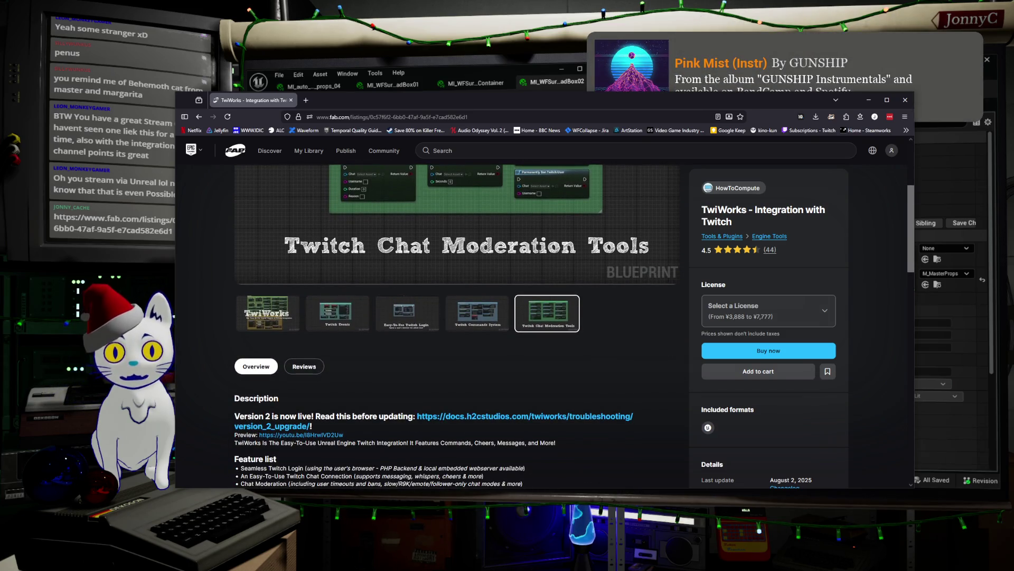
left_click(529, 417)
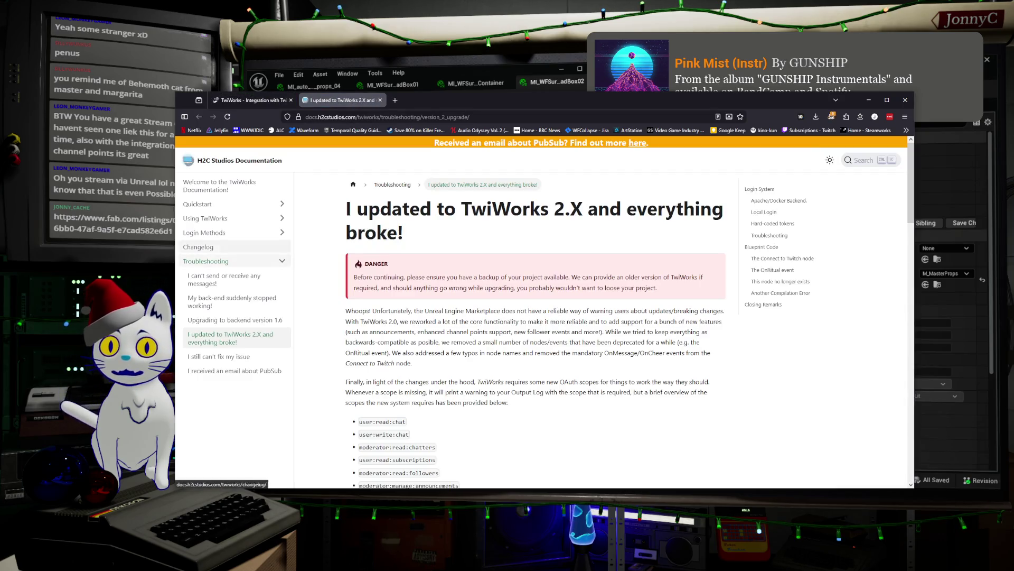
- Open the TwiWorks Login Methods documentation page and move the browser window up and right
left_click(206, 233)
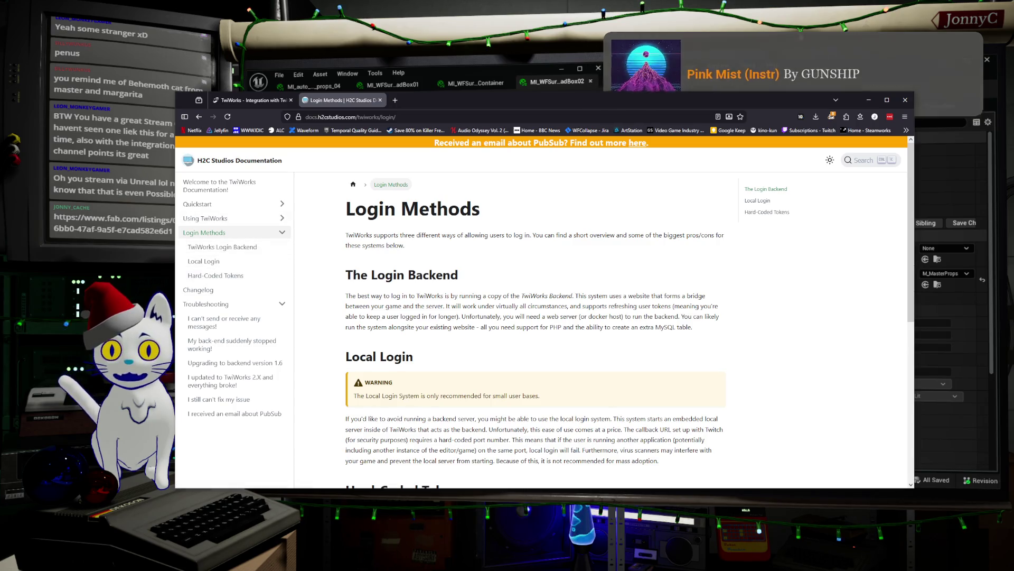
left_click_drag(461, 96, 568, 17)
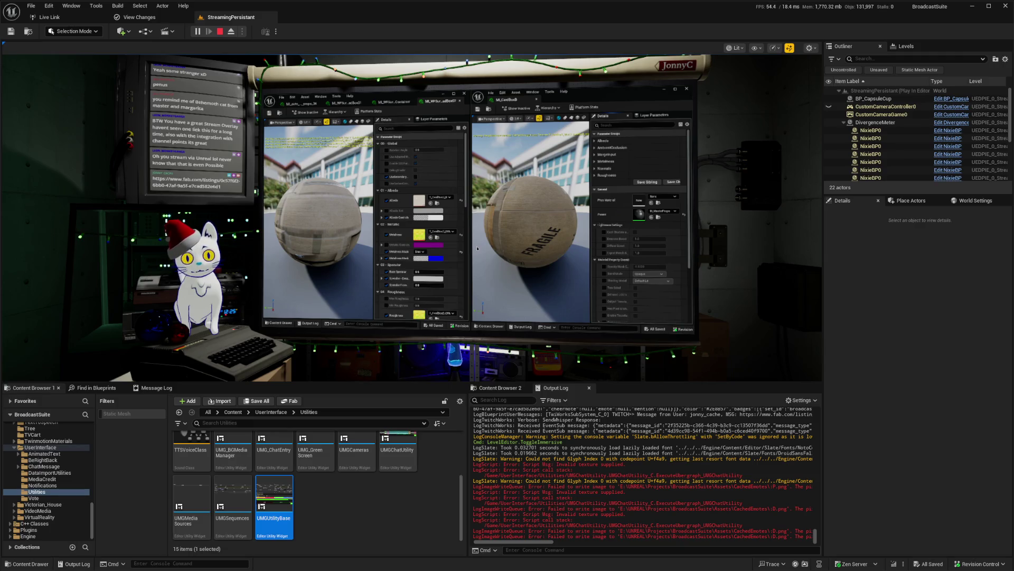
key("F8")
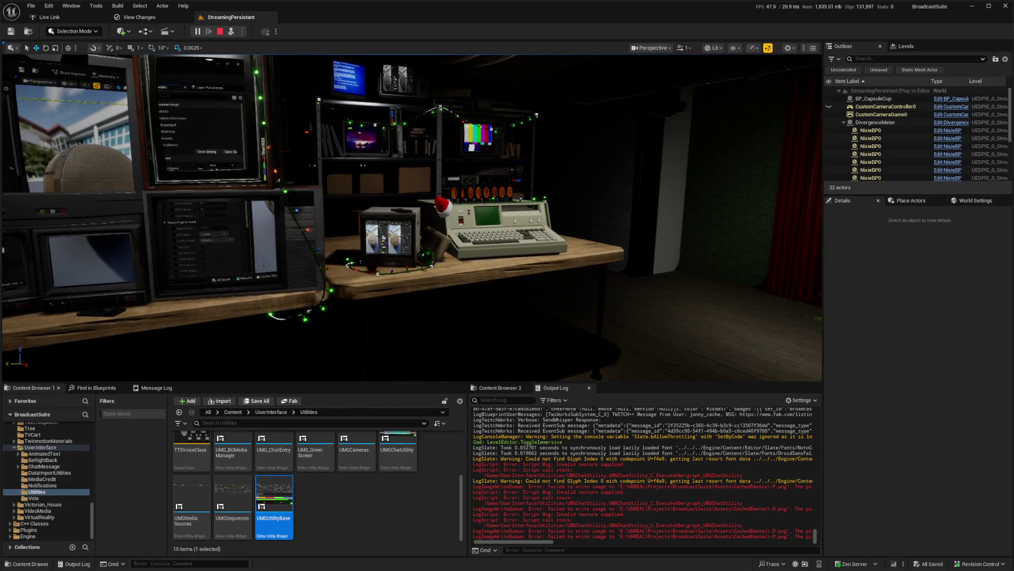
key("F11")
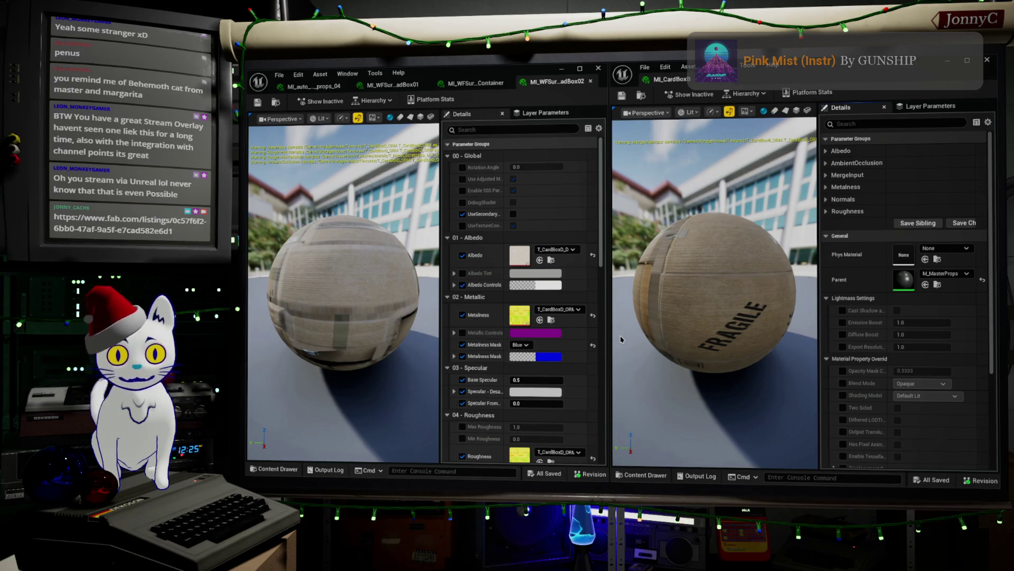
left_click_drag(317, 259, 372, 291)
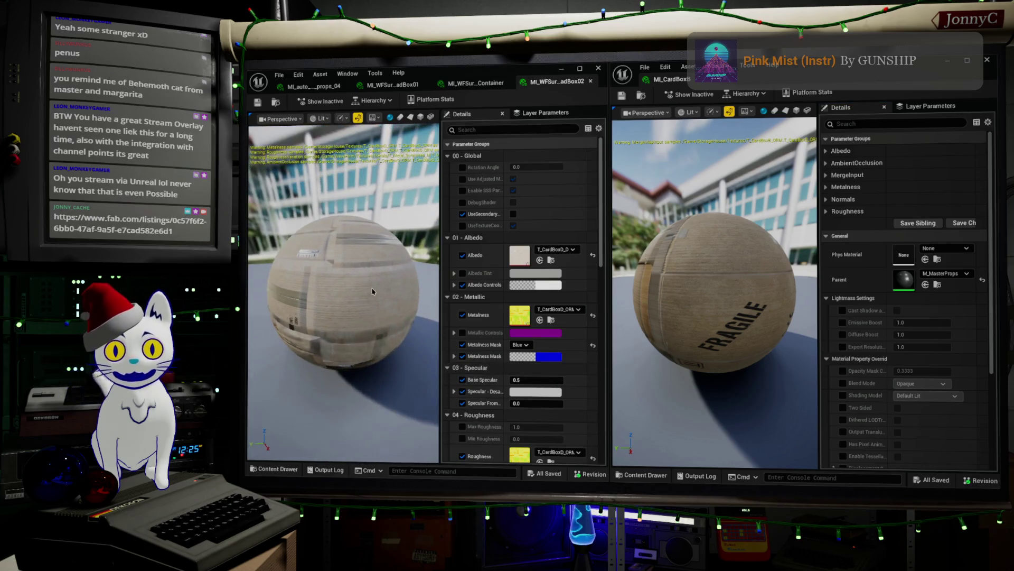
- Match the original material: set albedo to T_CardBoxB_D and metalness to T_CardBoxB_ORM
left_click(827, 152)
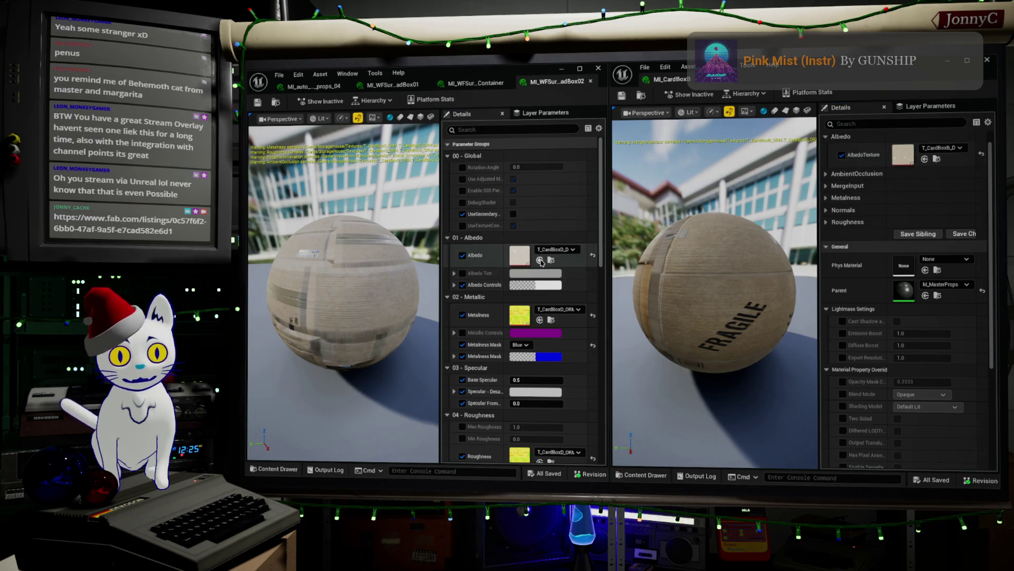
left_click(540, 261)
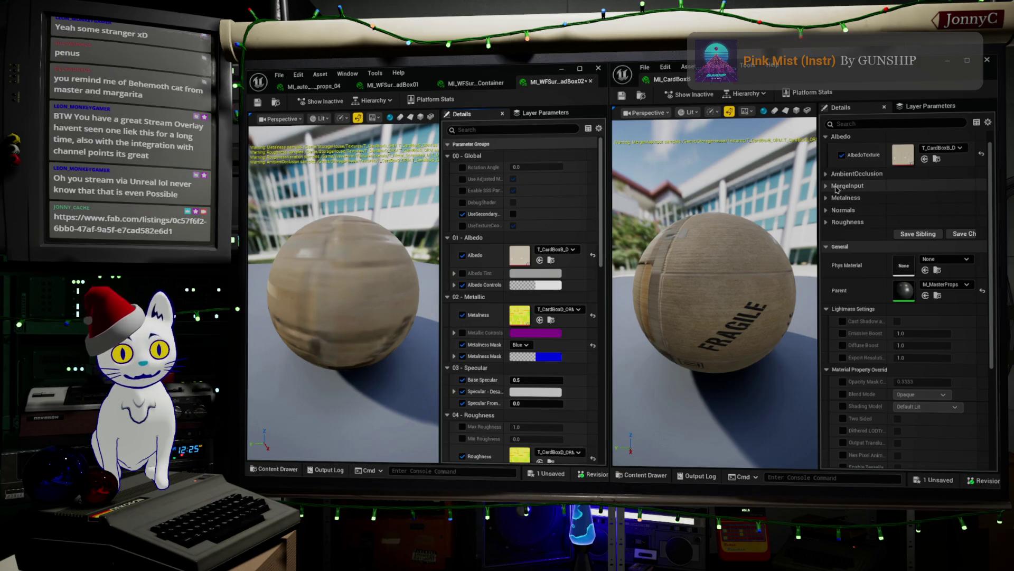
left_click(826, 173)
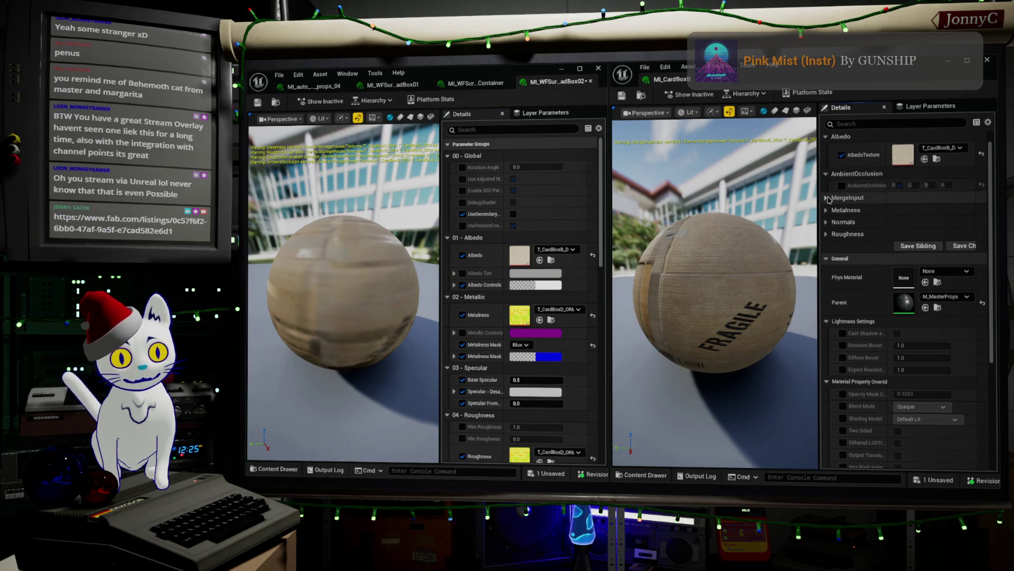
left_click(827, 198)
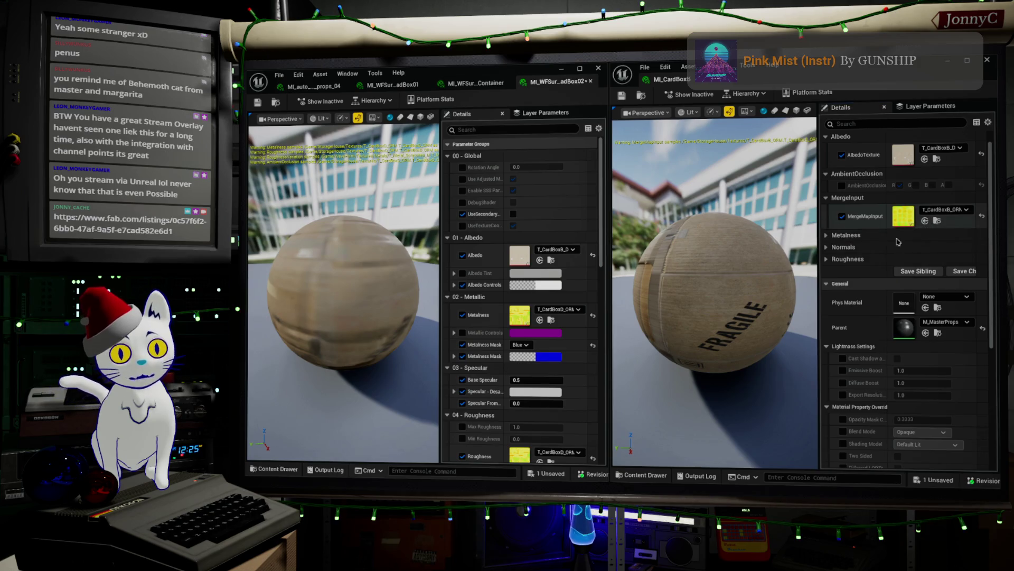
left_click(540, 320)
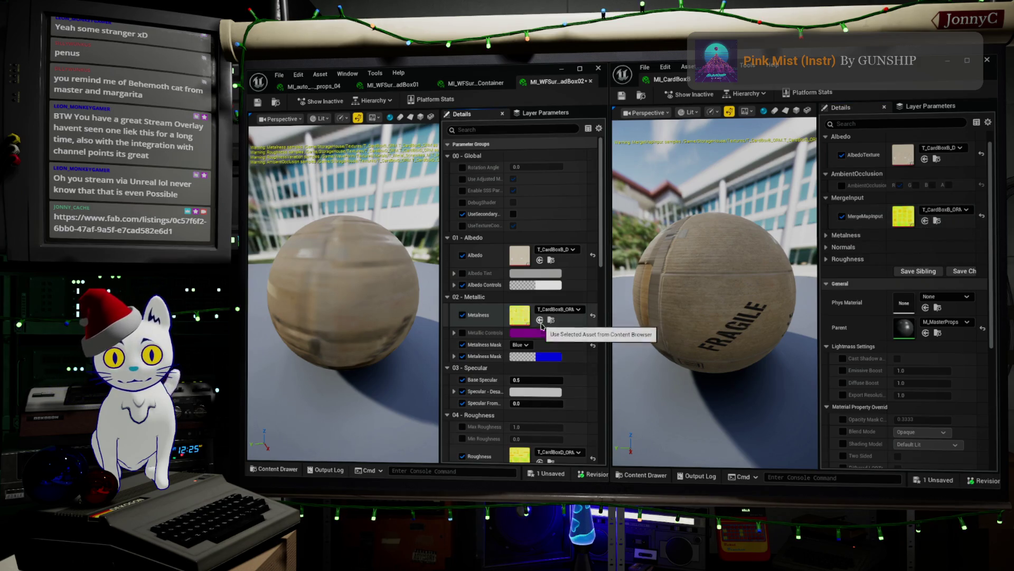
- Set roughness and ambient occlusion to T_CardBoxB_ORM and the normal map to T_CardBoxB_N
scroll(543, 344, "down", 3)
left_click(540, 365)
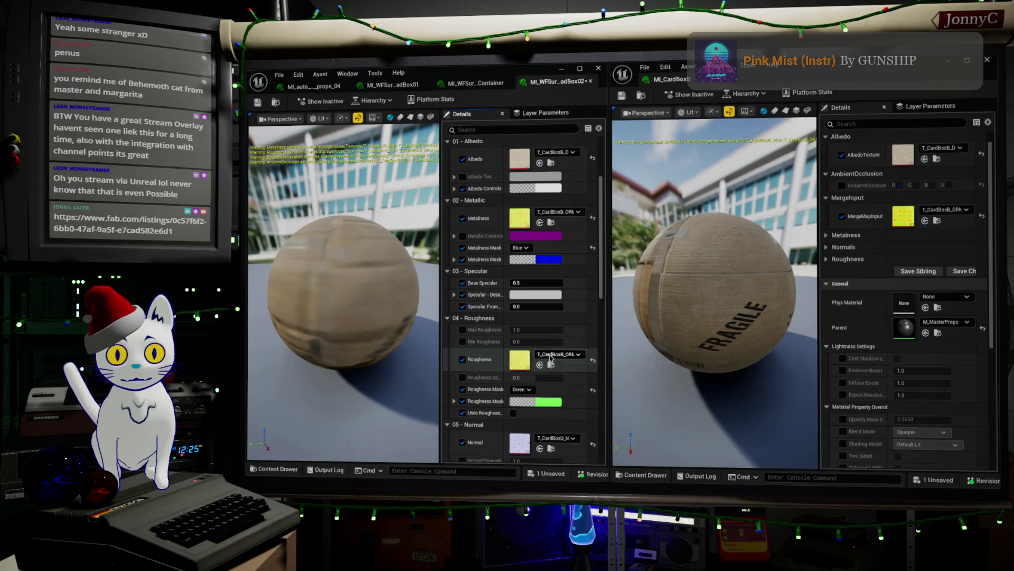
scroll(541, 380, "down", 3)
left_click(539, 397)
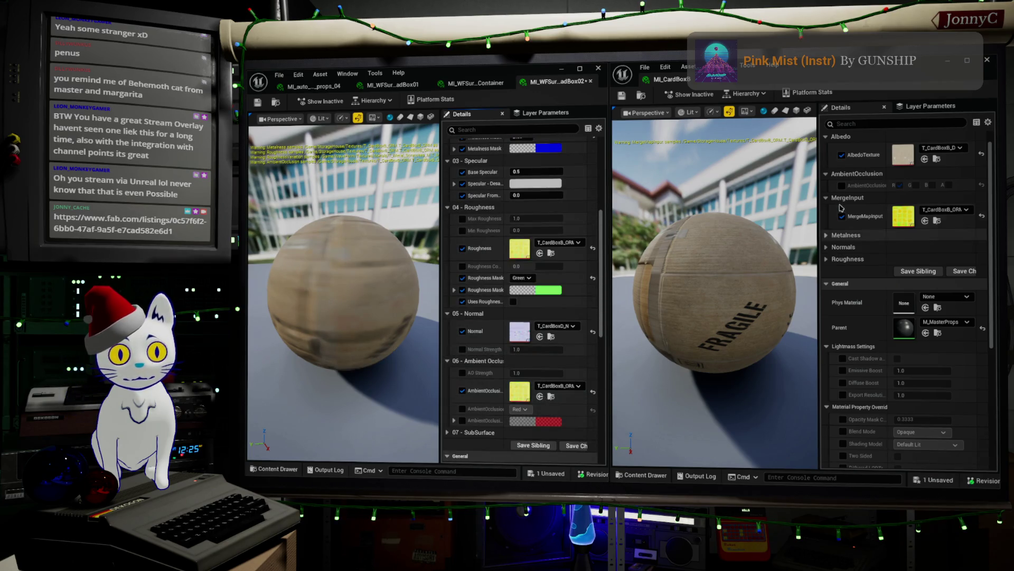
left_click(841, 248)
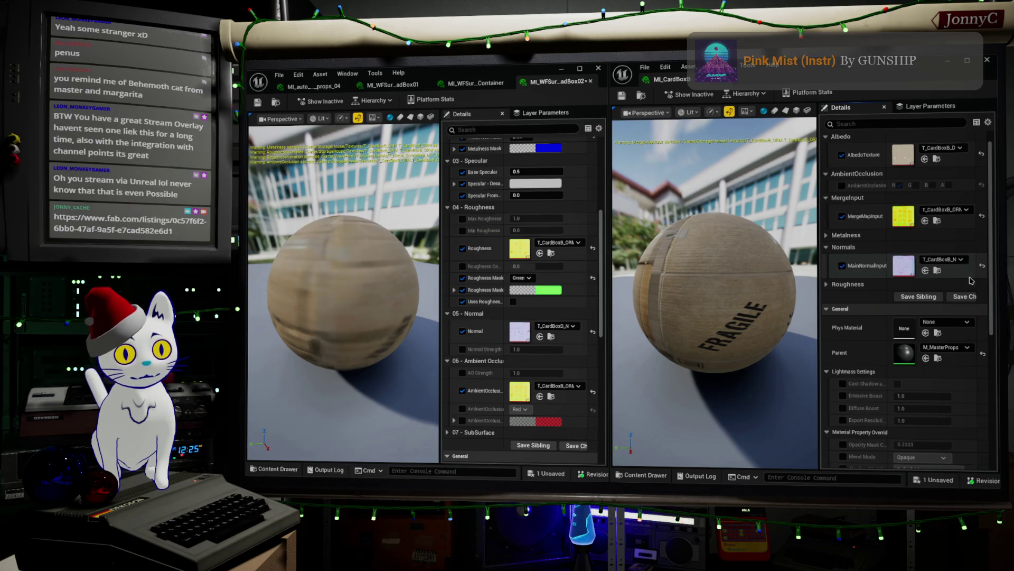
left_click(539, 337)
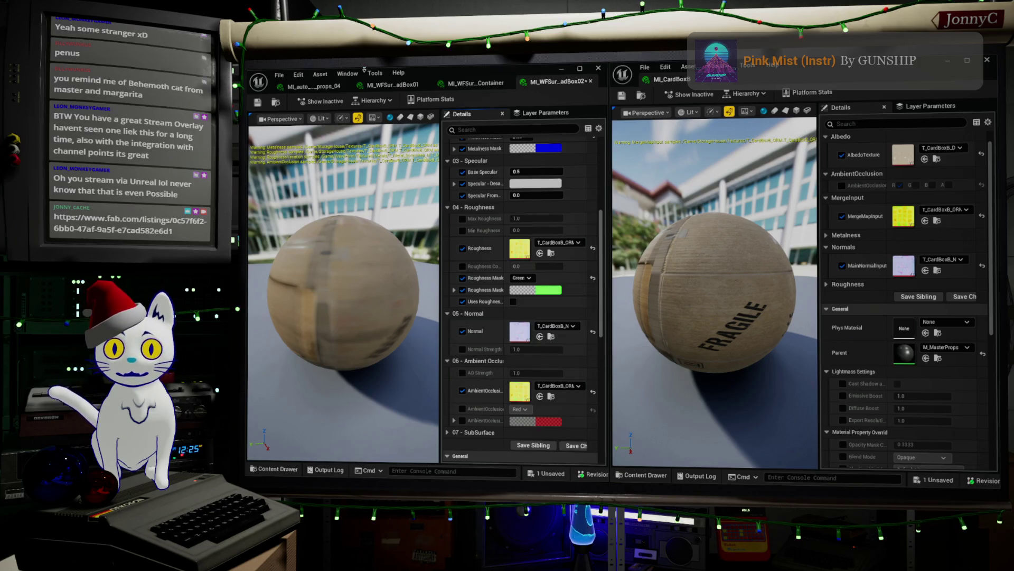
left_click(279, 74)
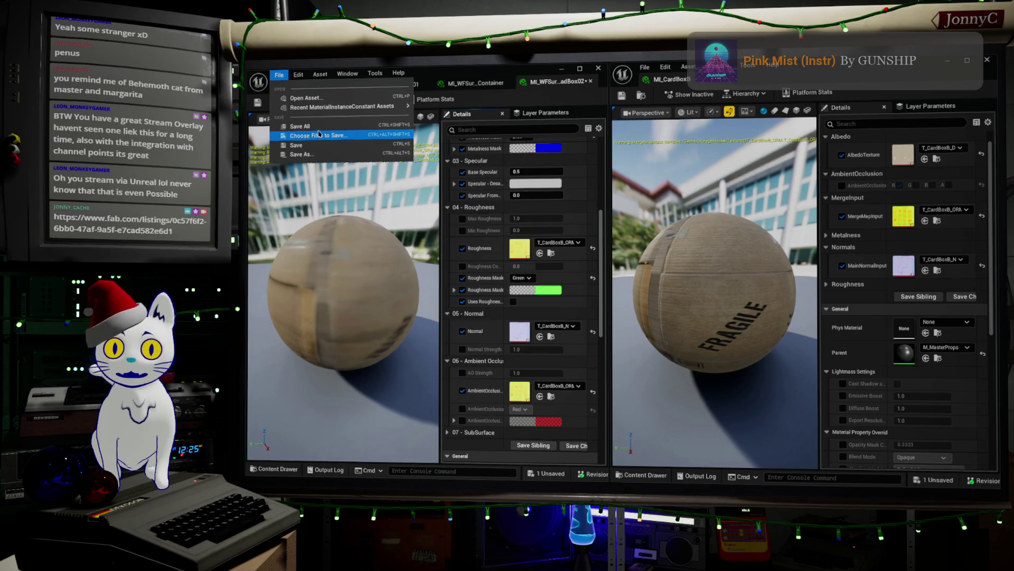
- Save all assets, compare both materials' preview spheres, close MI_CardBoxB's editor, and frame the box
left_click(299, 127)
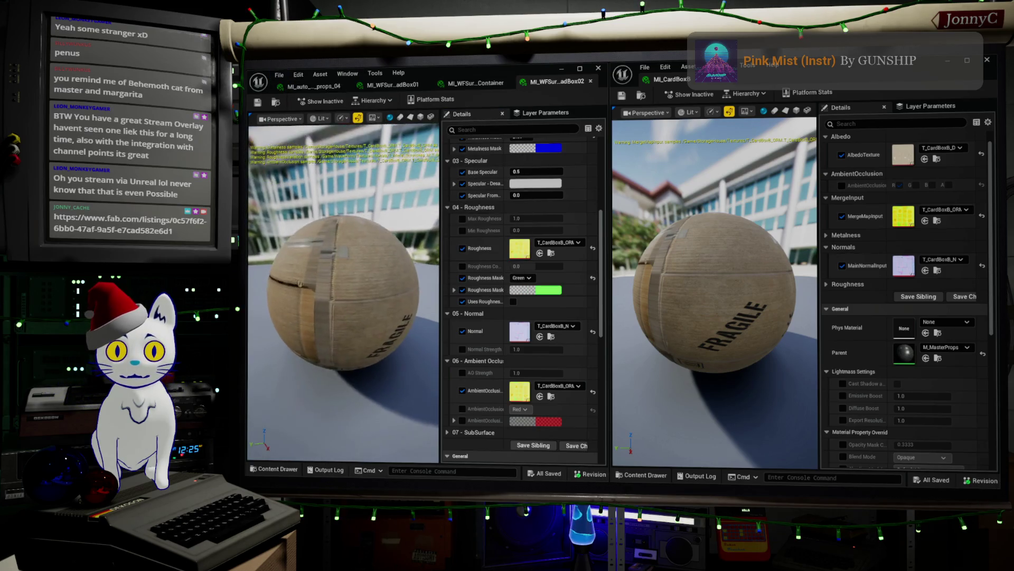
left_click_drag(745, 337, 703, 338)
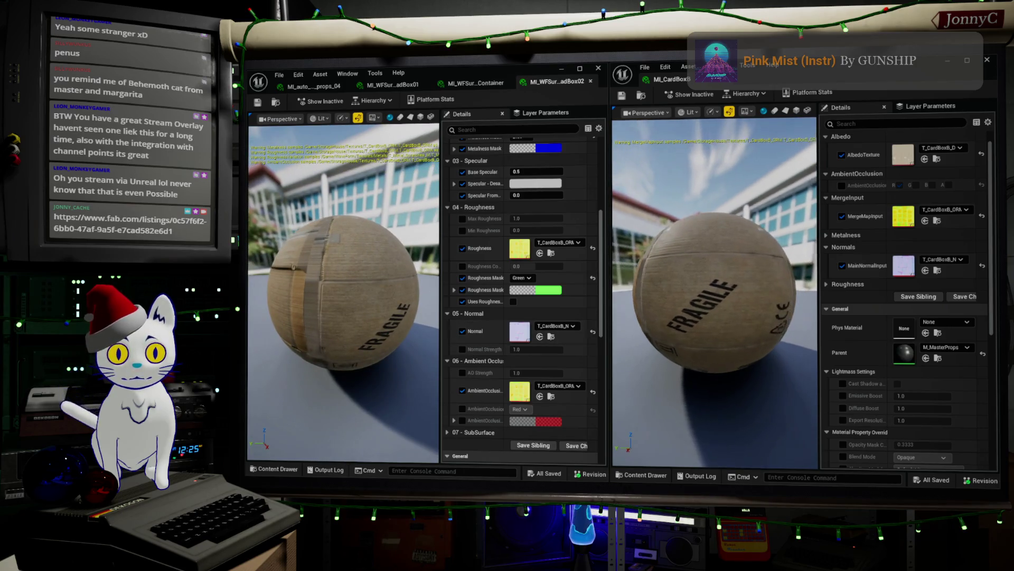
mouse_move(382, 328)
left_mouse_down()
mouse_move(343, 328)
mouse_move(364, 326)
left_mouse_up()
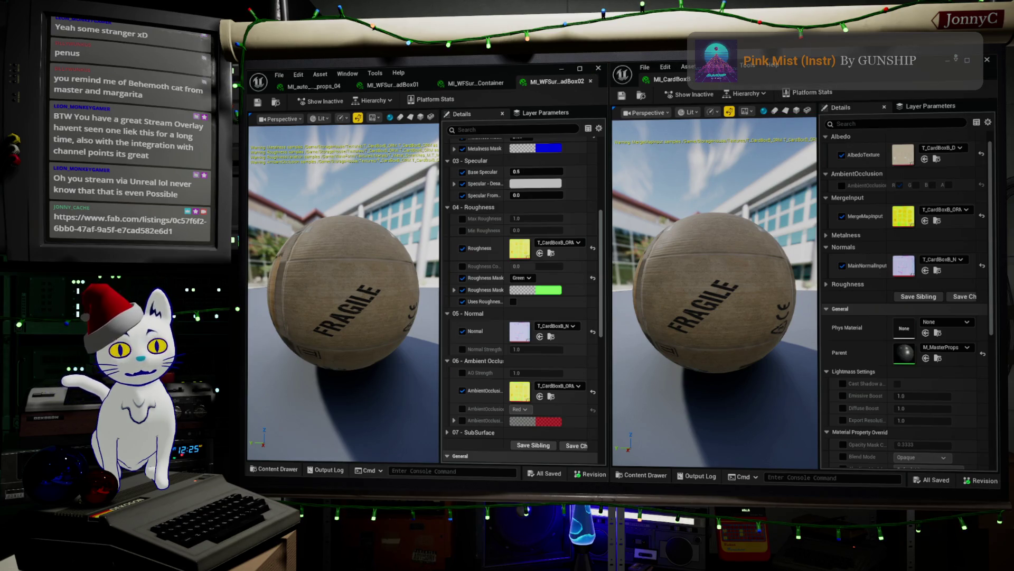
left_click(954, 58)
key("f")
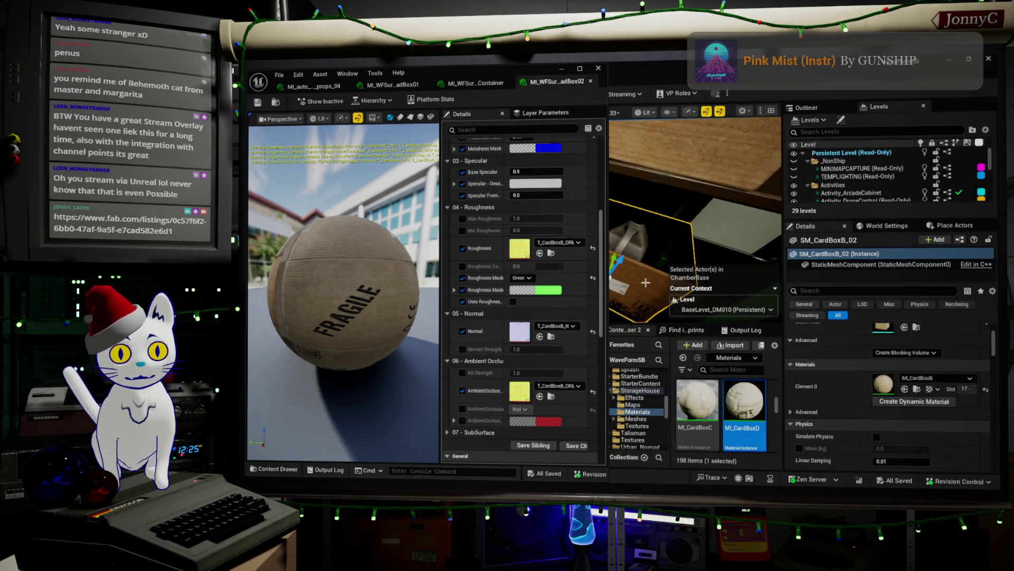
- Select every actor sharing the cardboard box's material using Select > Material > With Same Material
right_click(647, 286)
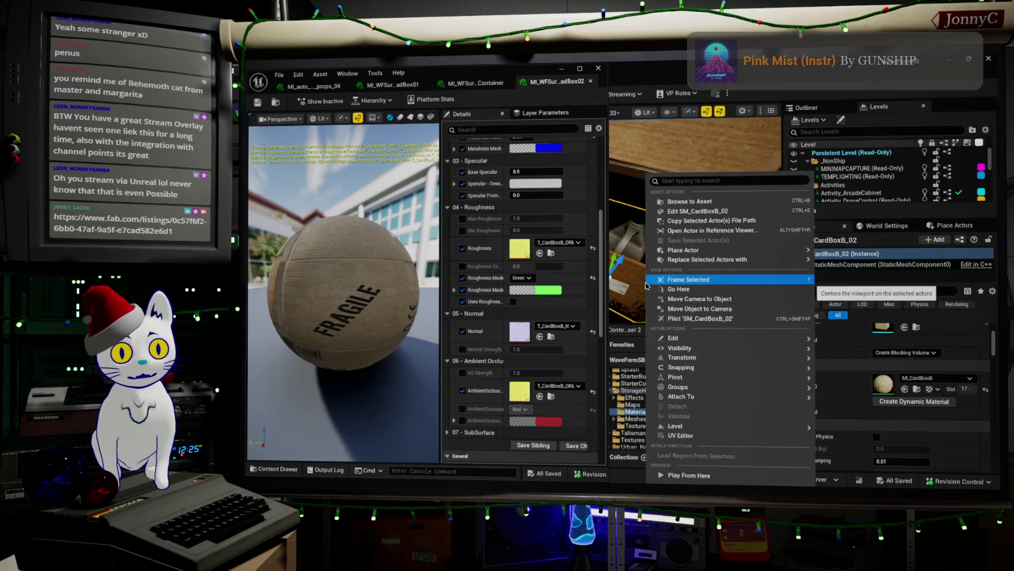
left_click(529, 177)
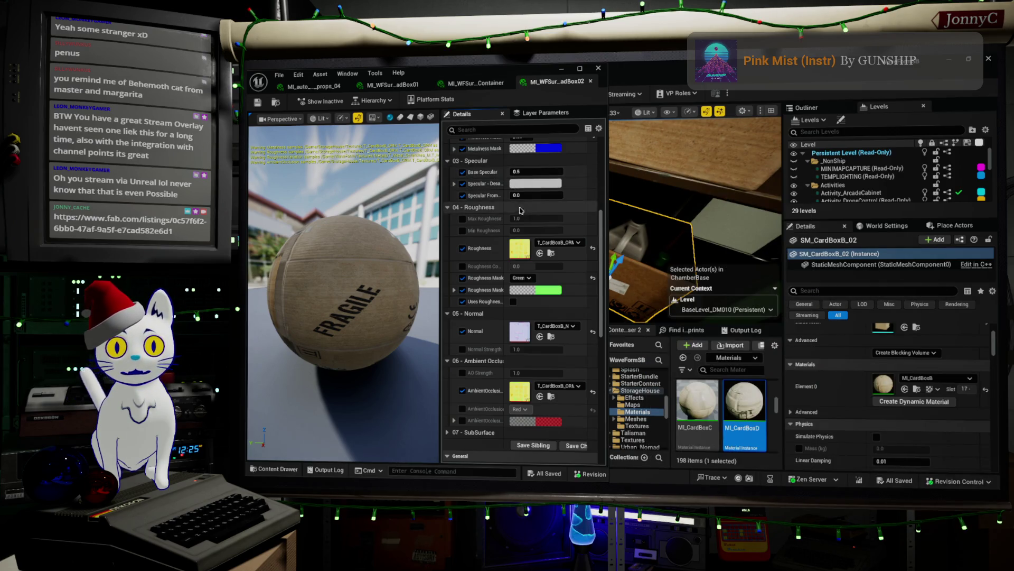
mouse_move(473, 65)
left_mouse_down()
mouse_move(473, 141)
mouse_move(473, 124)
left_mouse_up()
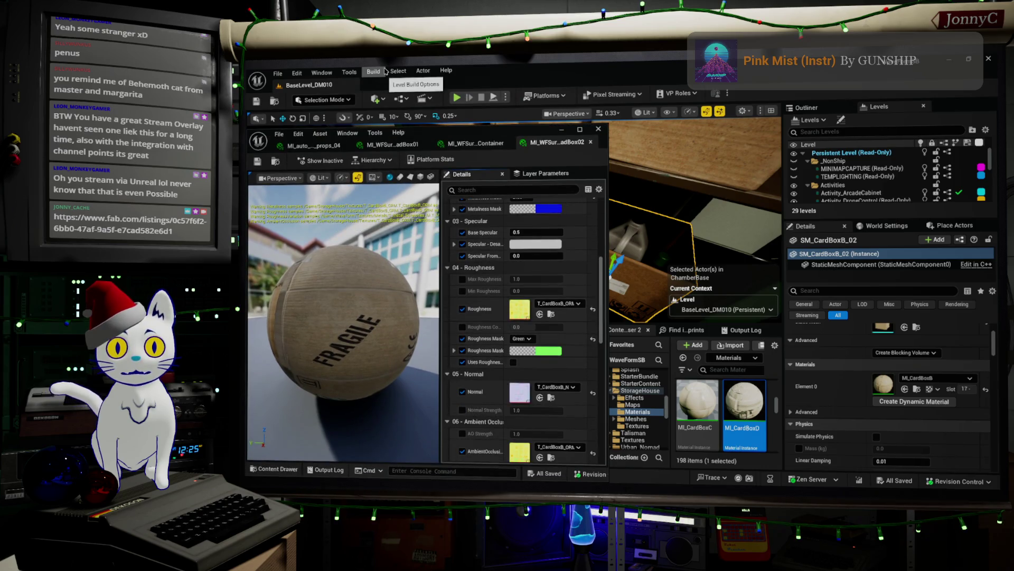
left_click(398, 70)
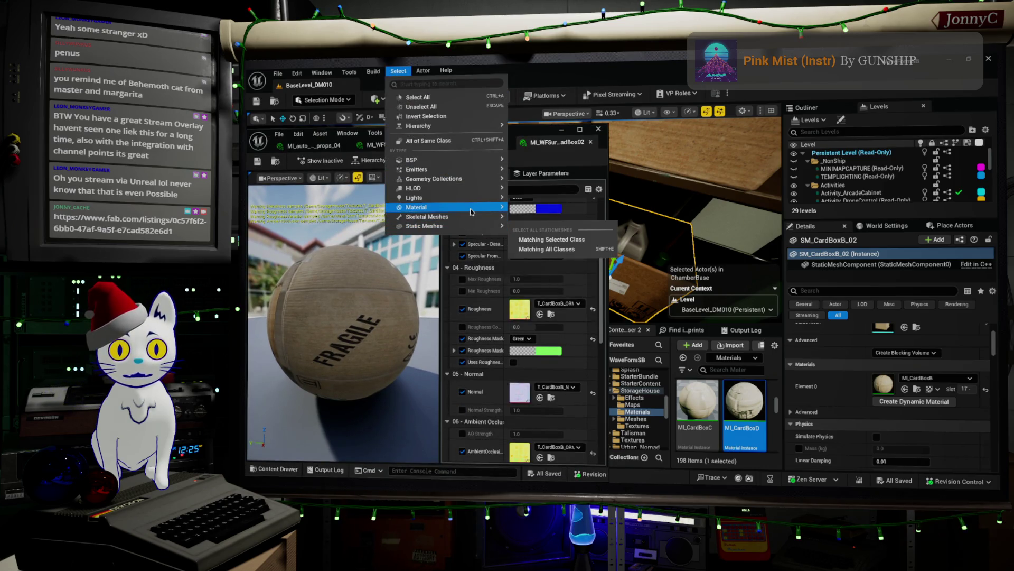
mouse_move(470, 212)
left_click(544, 221)
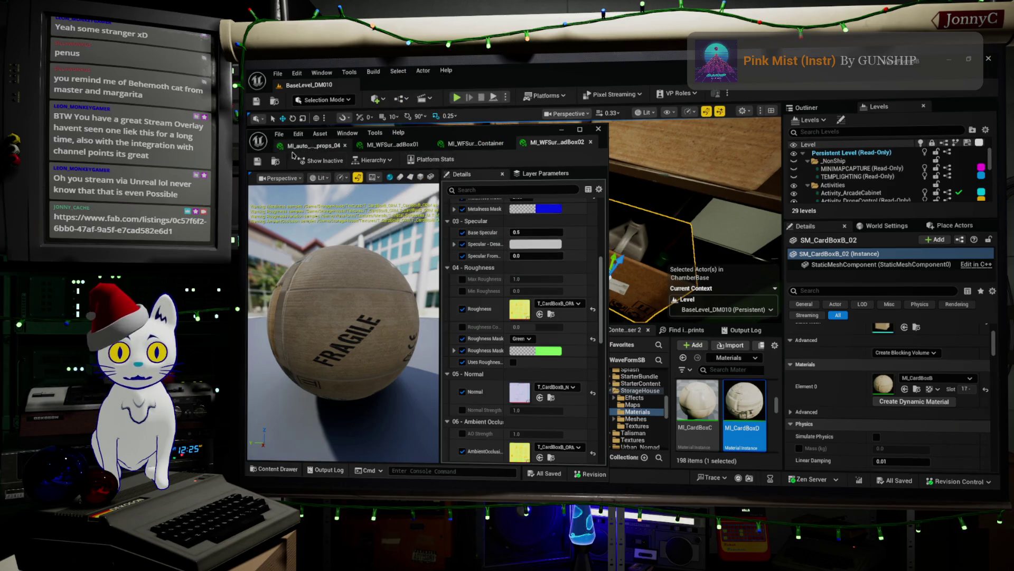
- Assign MI_WFSurface_CardboadBox02 to Element 0 and minimize its material editor
left_click(905, 389)
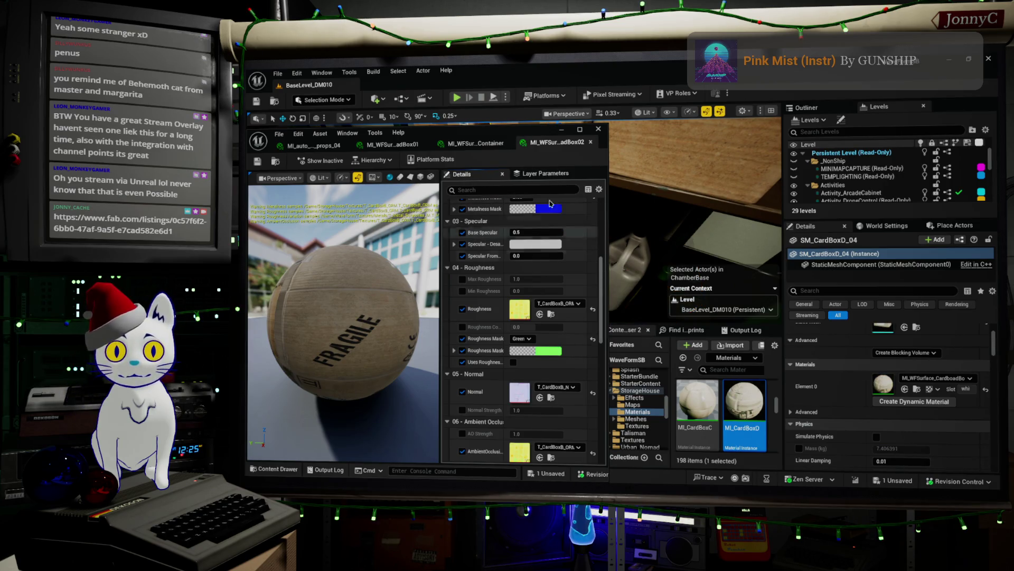
left_click_drag(522, 132, 638, 123)
left_click(681, 120)
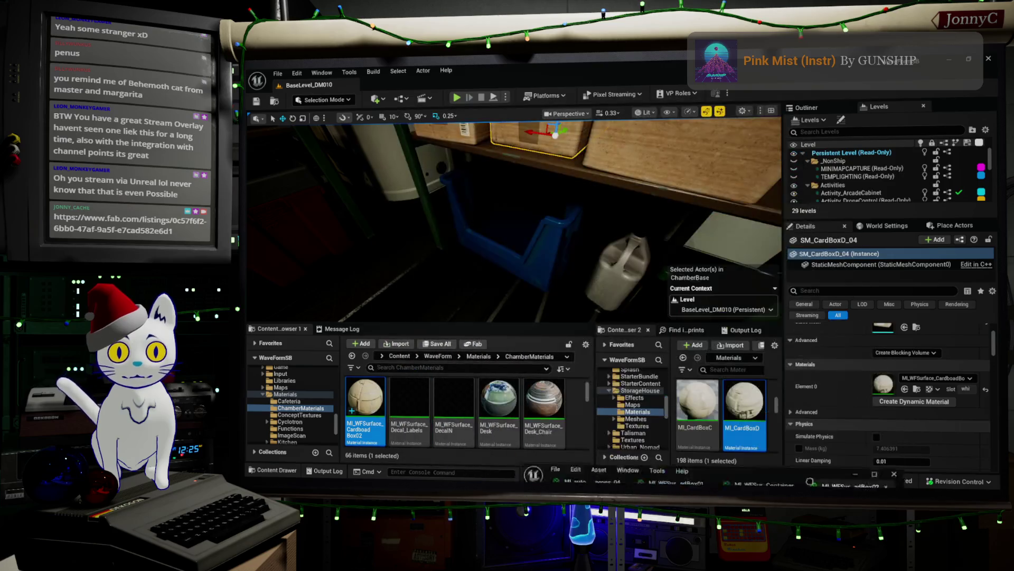
mouse_move(512, 222)
left_mouse_down()
mouse_move(486, 237)
mouse_move(465, 230)
mouse_move(486, 225)
mouse_move(502, 238)
left_mouse_up()
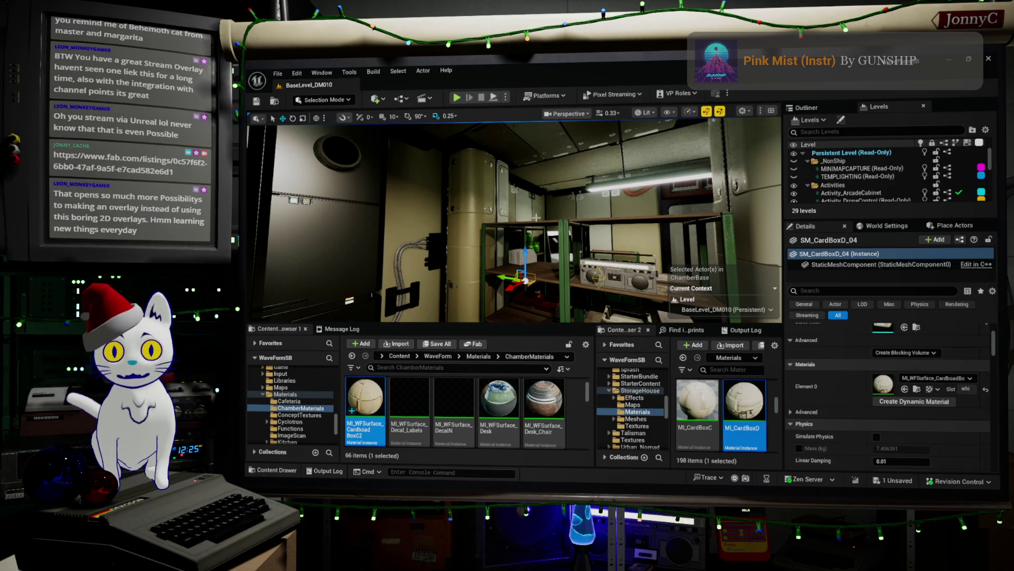
left_click_drag(588, 180, 726, 175)
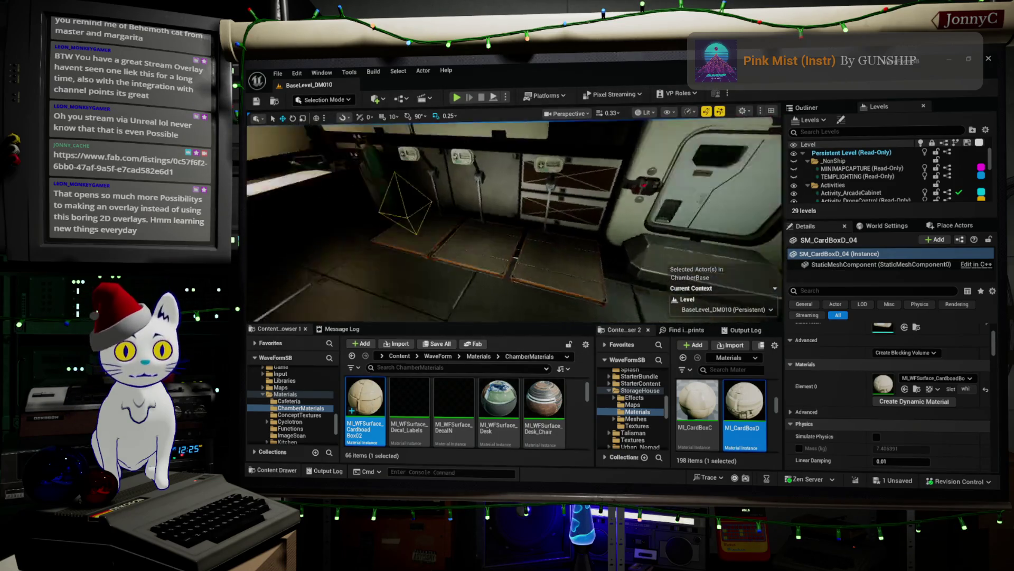
left_click_drag(727, 175, 729, 175)
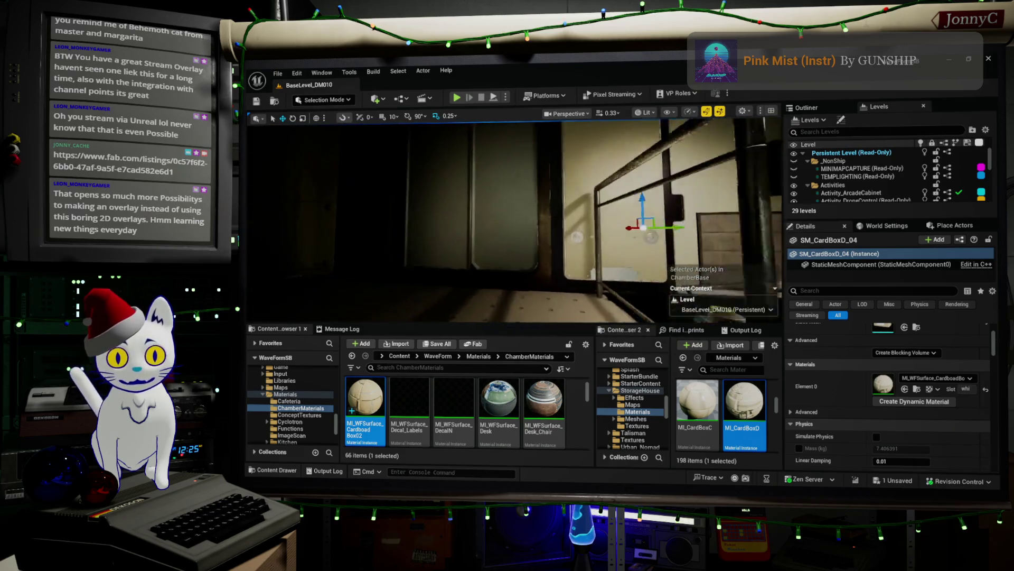
key("f")
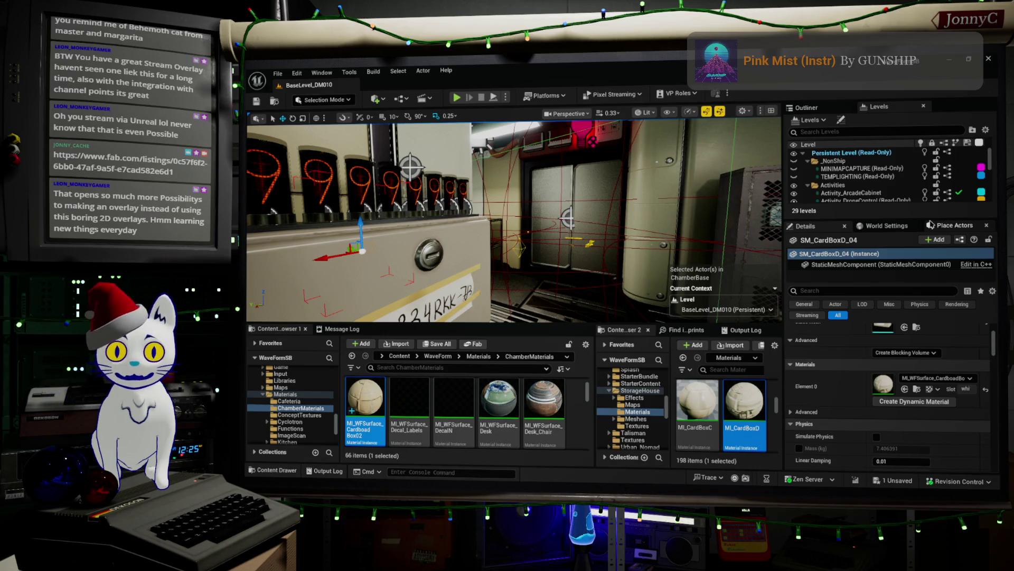
left_click_drag(490, 241, 510, 222)
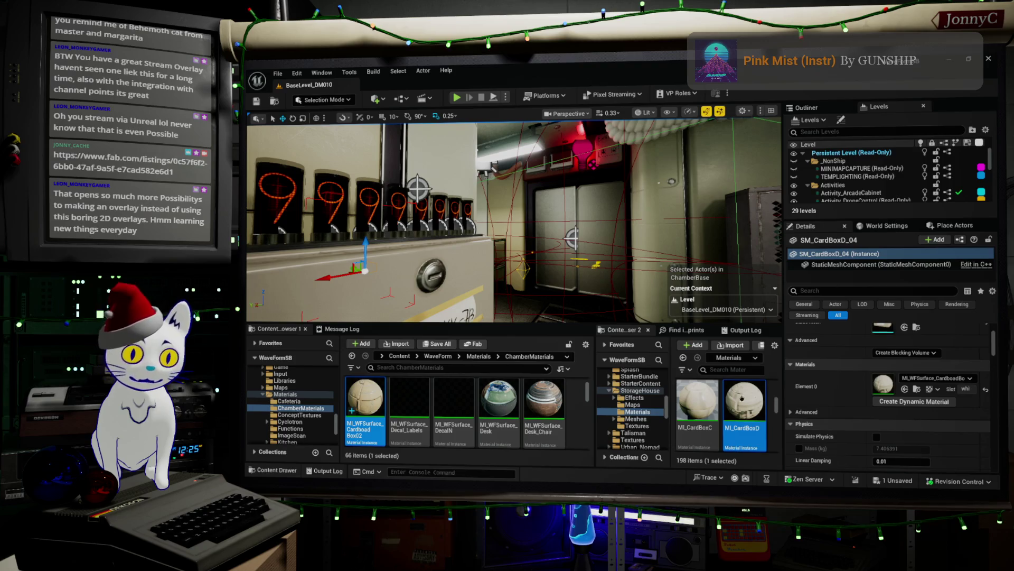
key("f")
left_click_drag(370, 243, 416, 245)
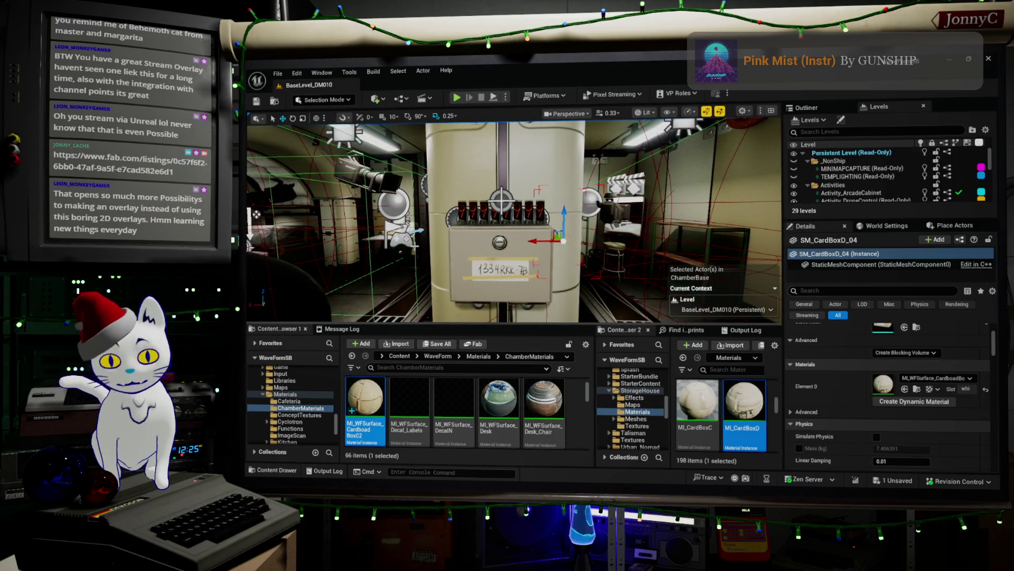
mouse_move(417, 244)
left_mouse_down()
mouse_move(385, 240)
mouse_move(377, 205)
mouse_move(390, 206)
left_mouse_up()
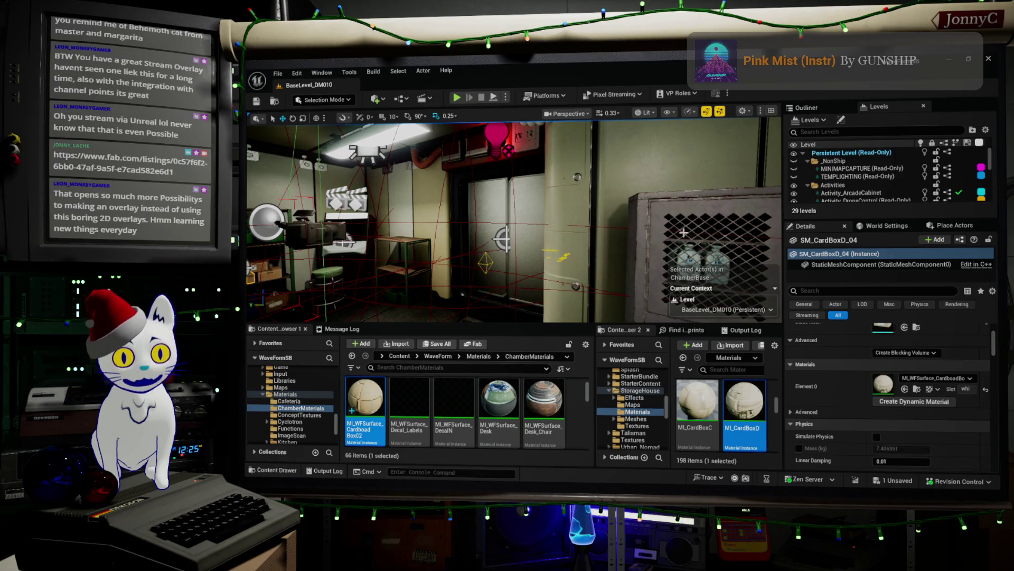
key("f")
left_click_drag(391, 206, 346, 206)
key("f")
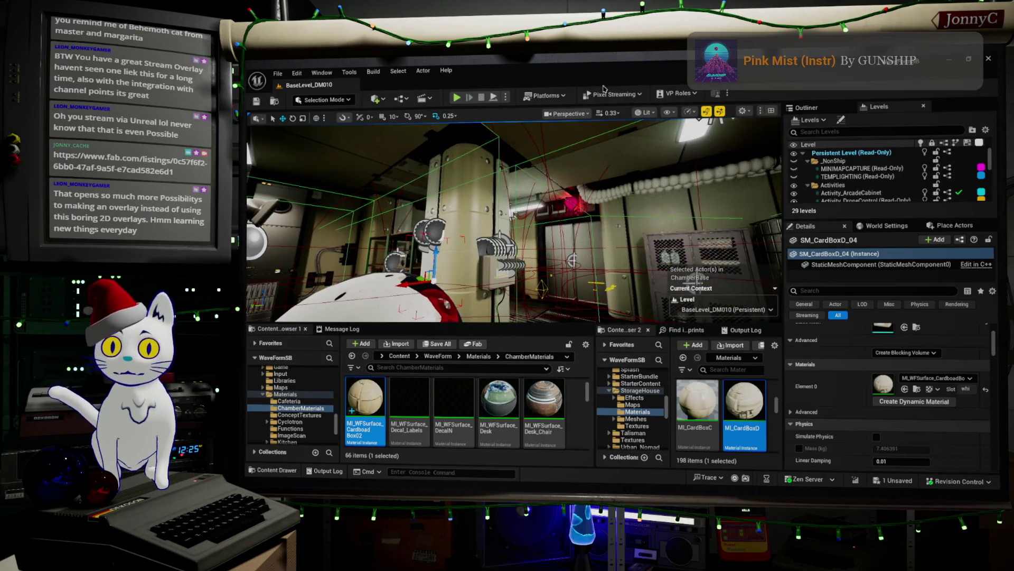
- Save the level and all modified assets with File > Save All
left_click(274, 75)
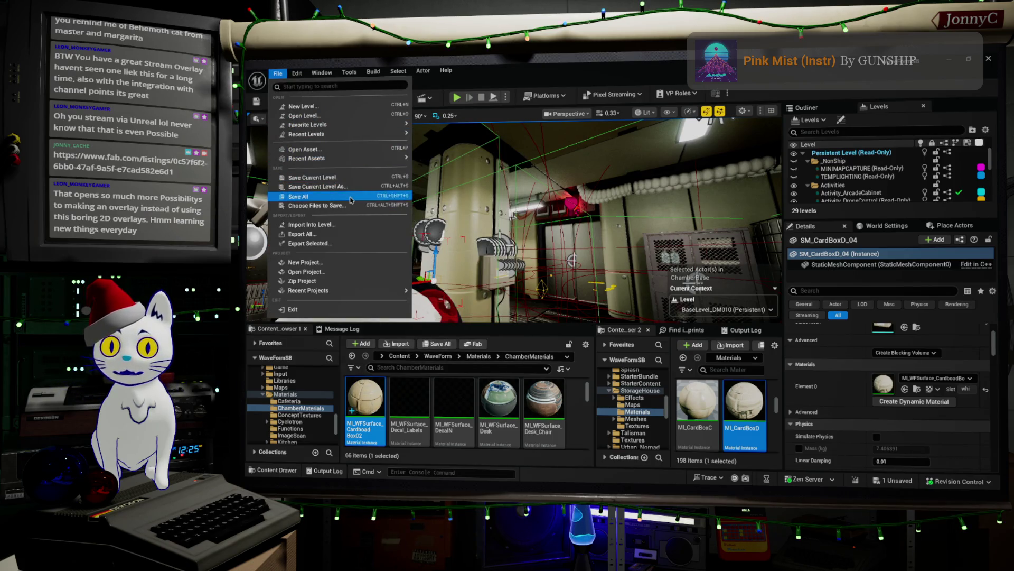
left_click(349, 196)
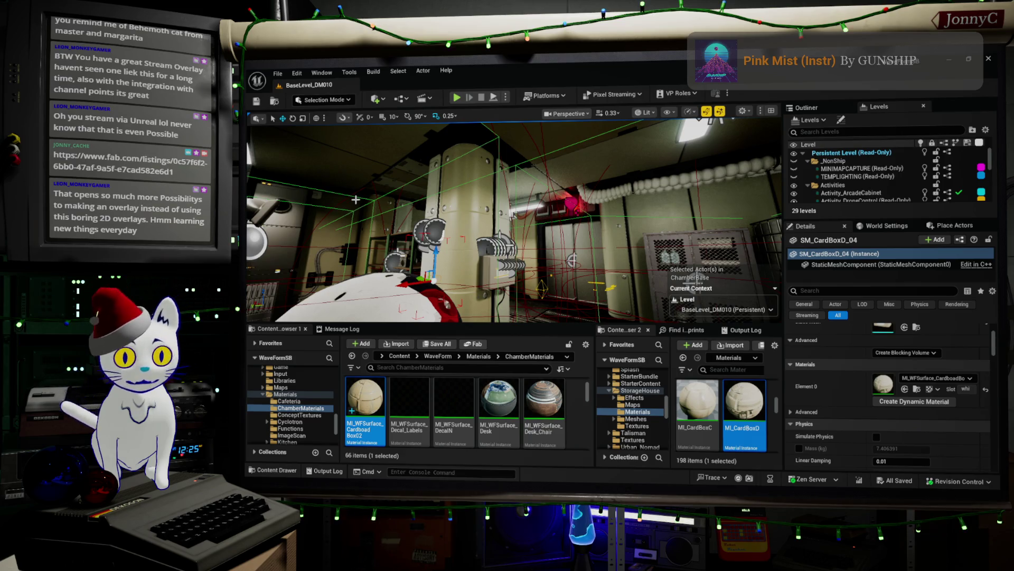